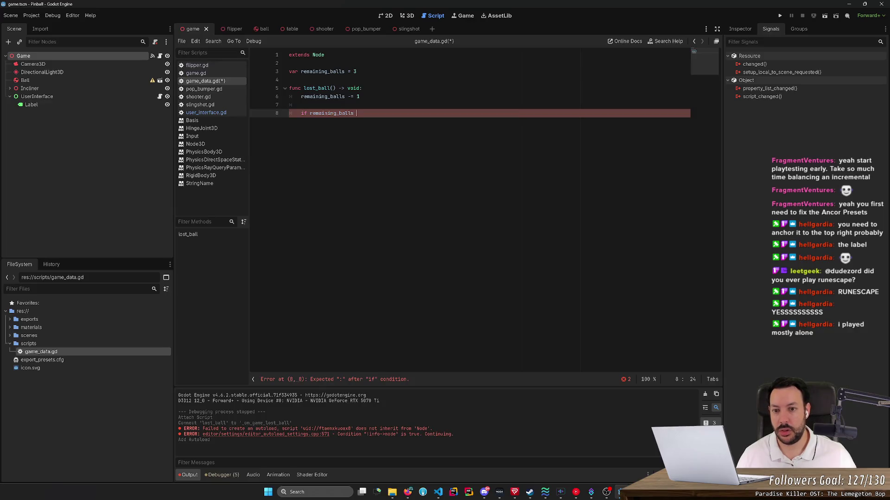
# - Make lost_ball call game_over() when remaining_balls <= 0 in game_data.gd
pyautogui.write('<=')
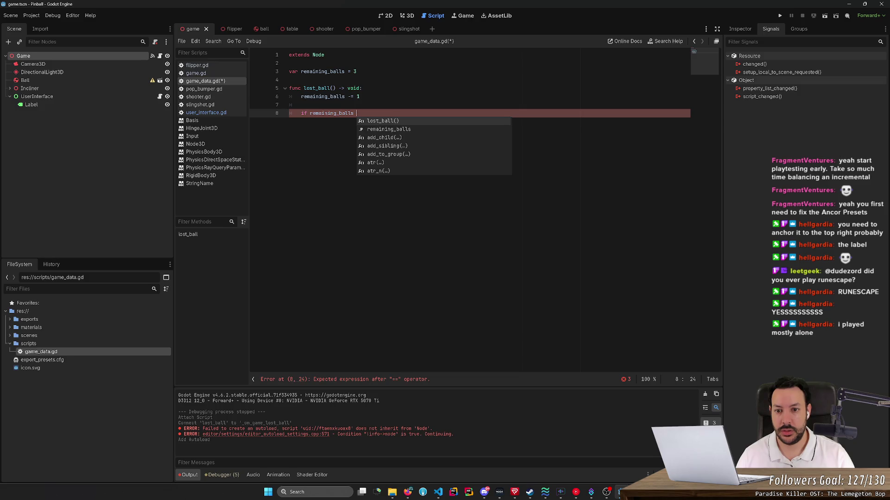
pyautogui.write(' 0:')
pyautogui.press('Return')
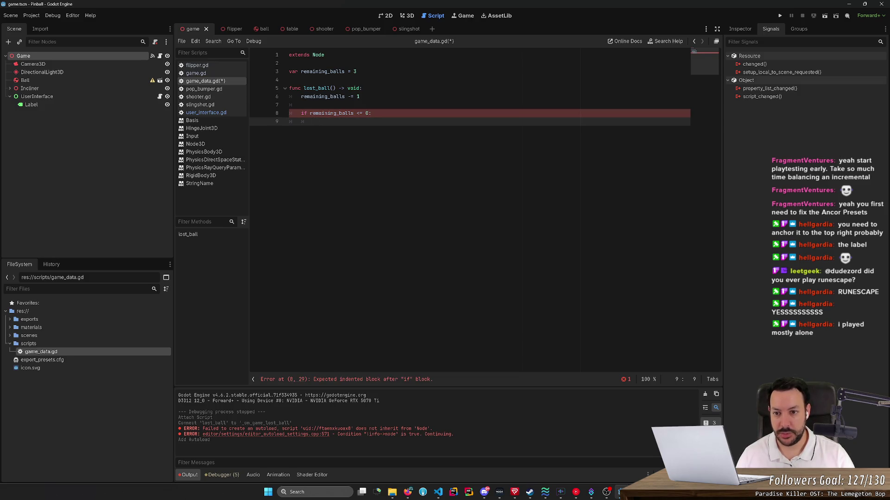
pyautogui.write('emit')
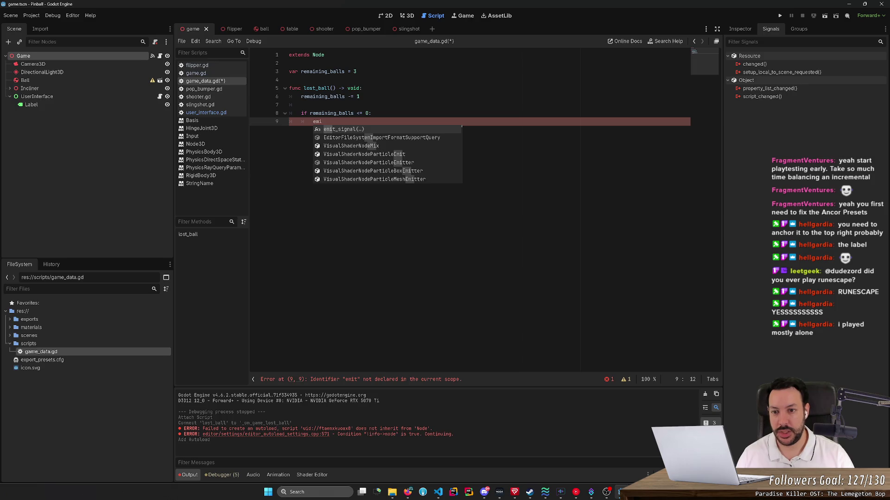
pyautogui.press('BackSpace')
pyautogui.press('BackSpace')
pyautogui.press('BackSpace')
pyautogui.write('ame_over()')
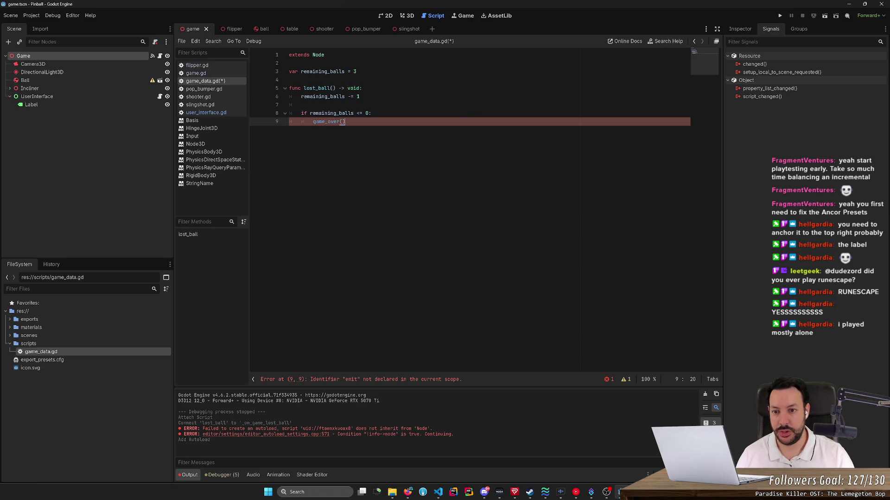
pyautogui.press('Return')
pyautogui.press('Return')
pyautogui.press('Return')
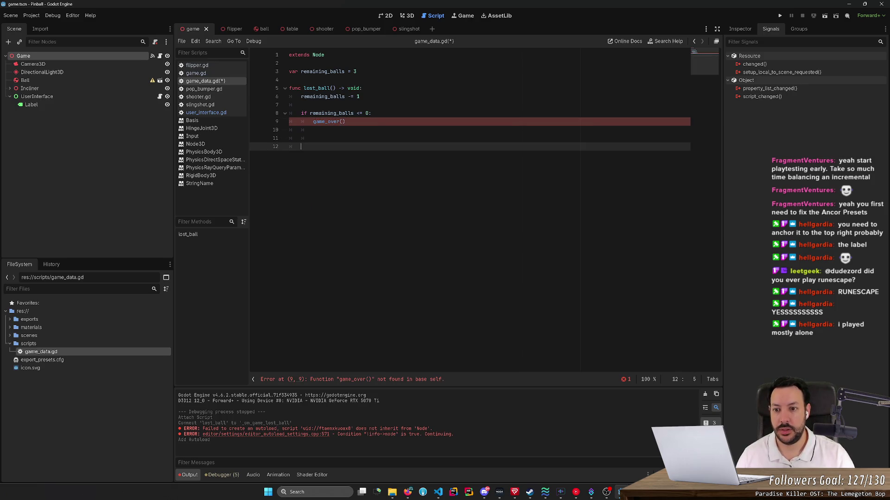
# - Define 'func game_over() -> void: pass', save, and remove the extra blank line above it
pyautogui.press('BackSpace')
pyautogui.write('func game_')
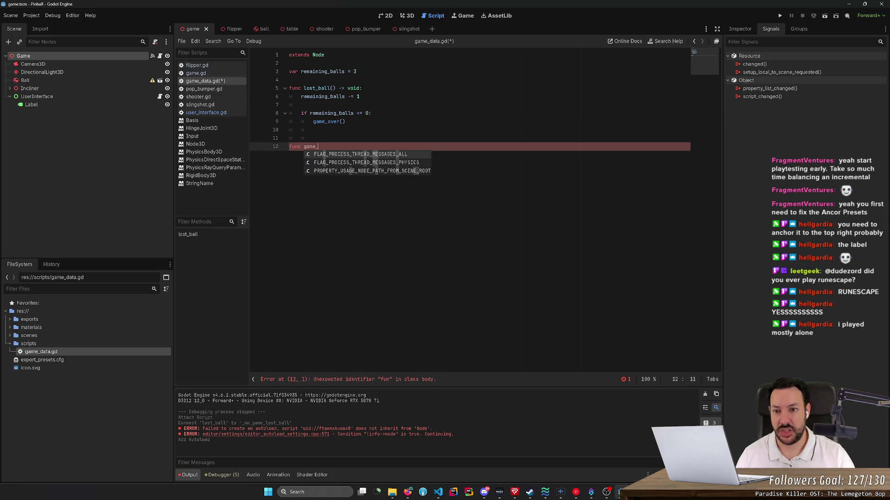
pyautogui.write('over():')
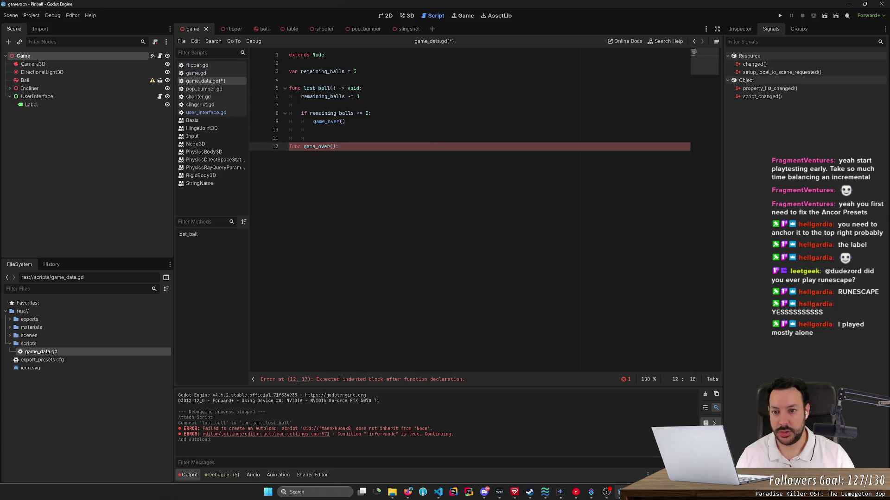
pyautogui.press('Return')
pyautogui.write('pass')
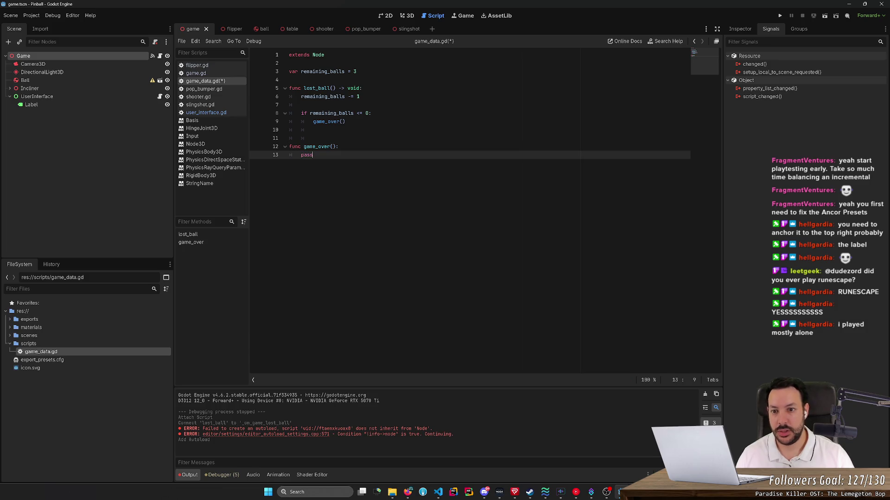
pyautogui.click(339, 146)
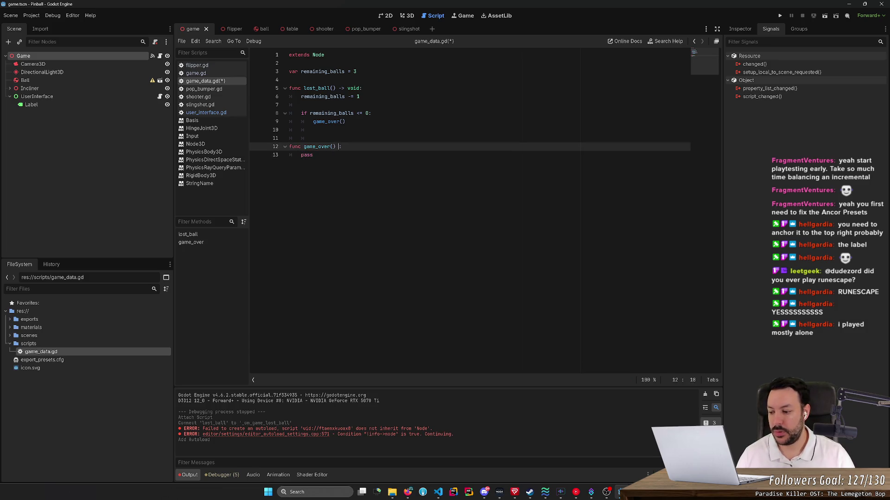
pyautogui.write('-> void')
pyautogui.hotkey('ctrl', 's')
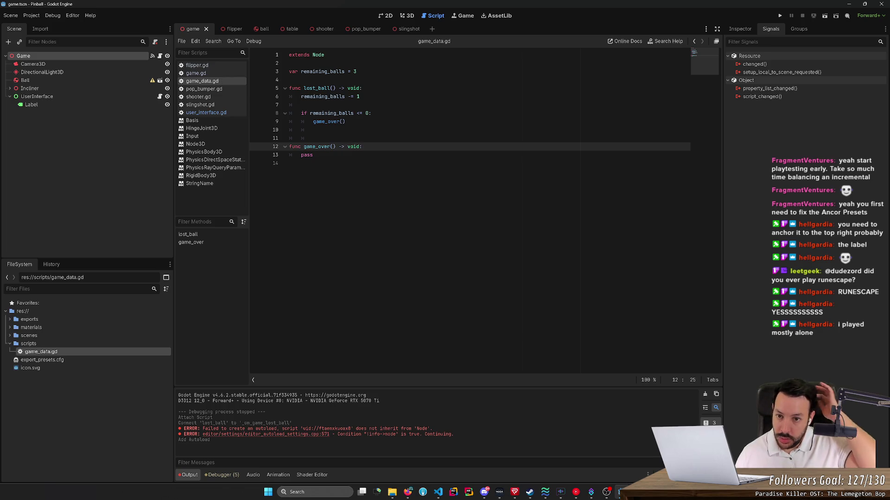
pyautogui.press('Up')
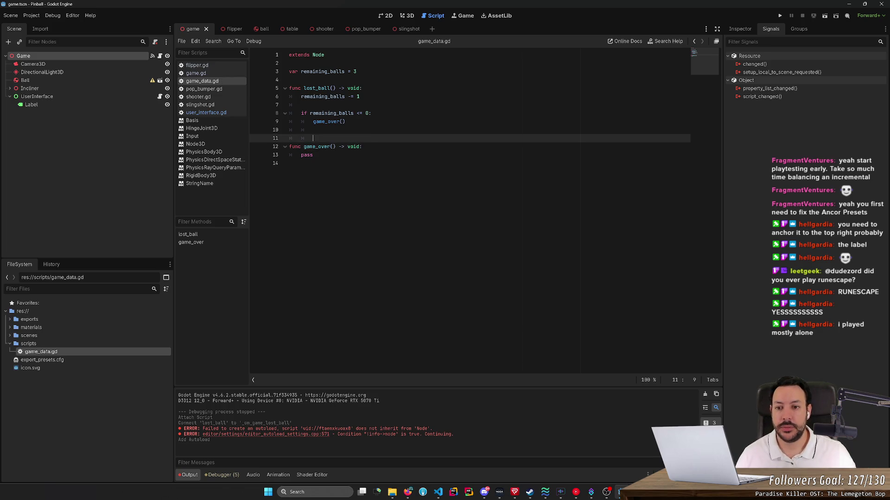
pyautogui.hotkey('ctrl', 'shift', 'k')
# - Open user_interface.gd and select the Game node to see lost_ball wired to _on_game_lost_ball
pyautogui.doubleClick(32, 105)
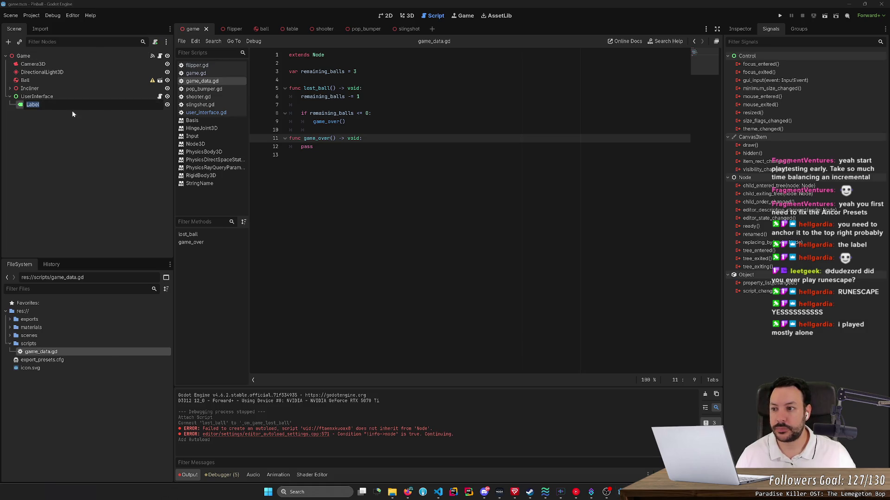
pyautogui.click(160, 96)
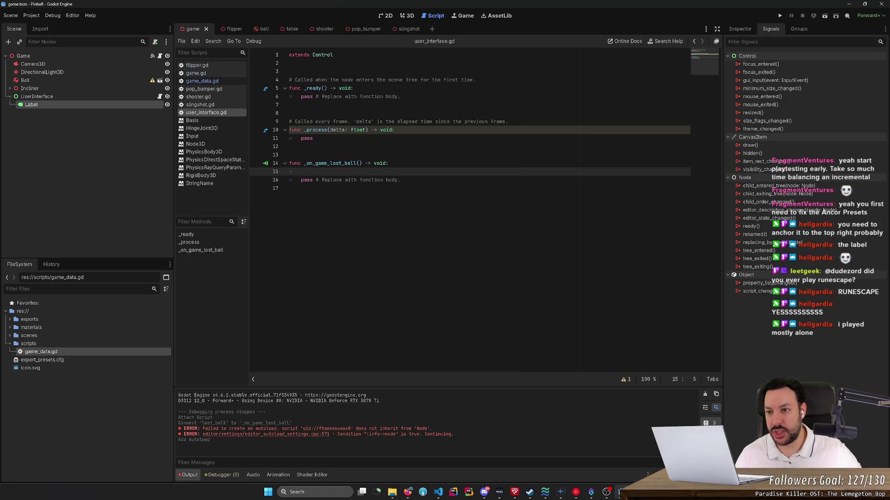
pyautogui.click(149, 56)
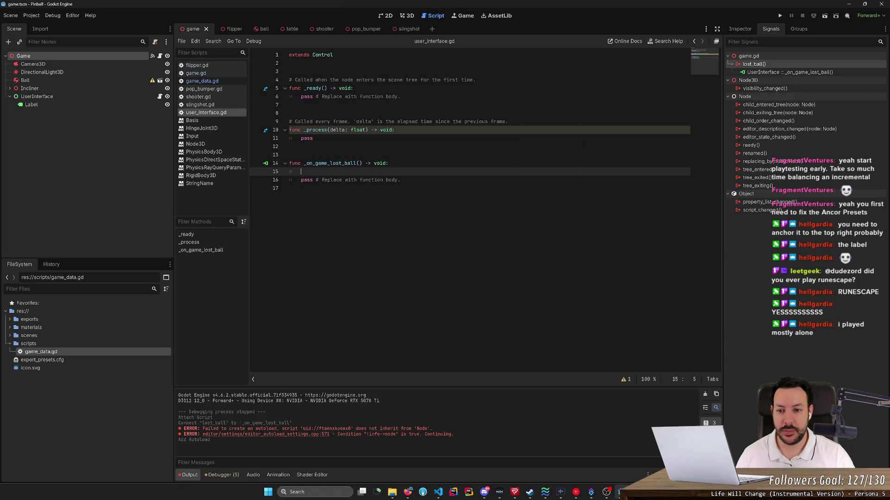
pyautogui.hotkey('alt', 'Tab')
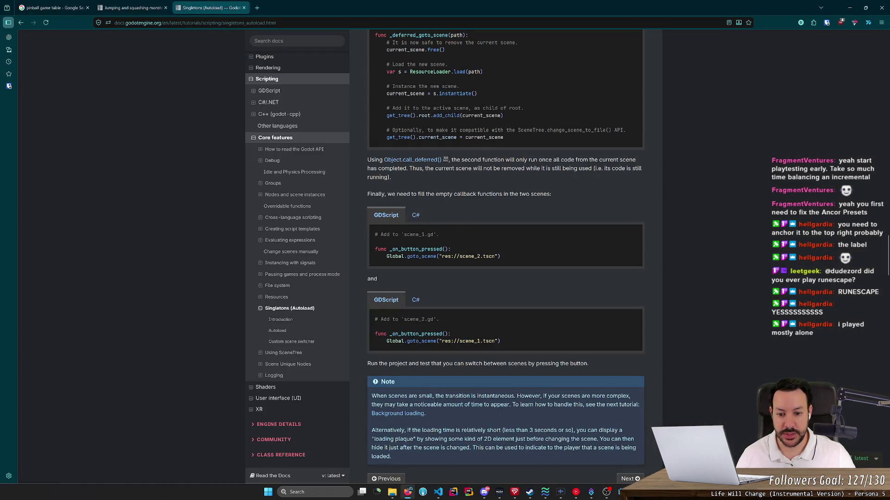
# - Insert a GameData.remaining_balls reference in the handler using autocomplete
pyautogui.scroll(5, 421, 234)
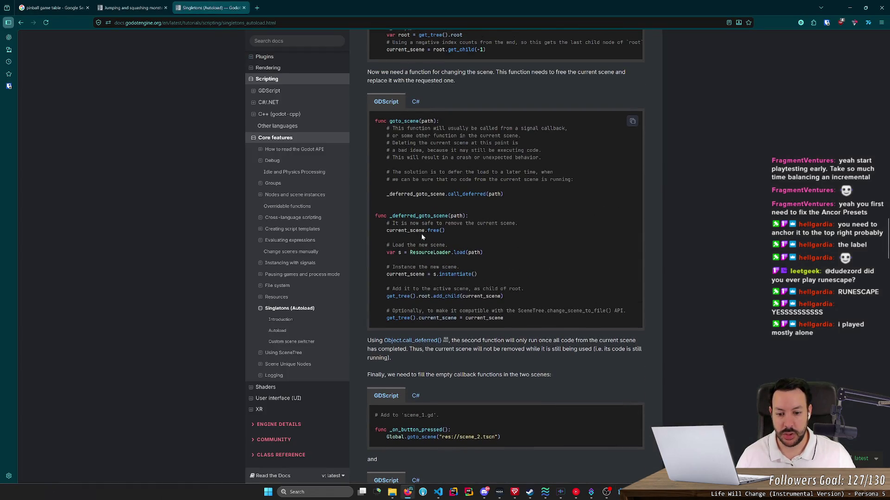
pyautogui.hotkey('alt', 'Tab')
pyautogui.write('GameD')
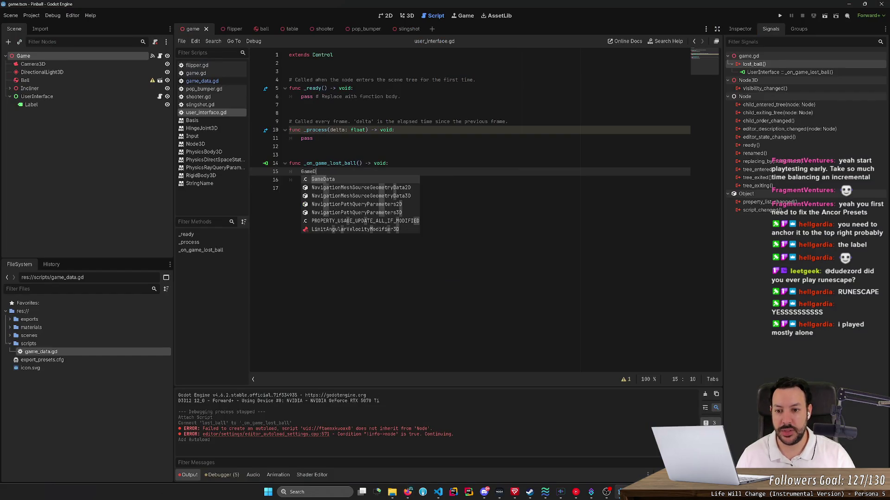
pyautogui.write('ata.')
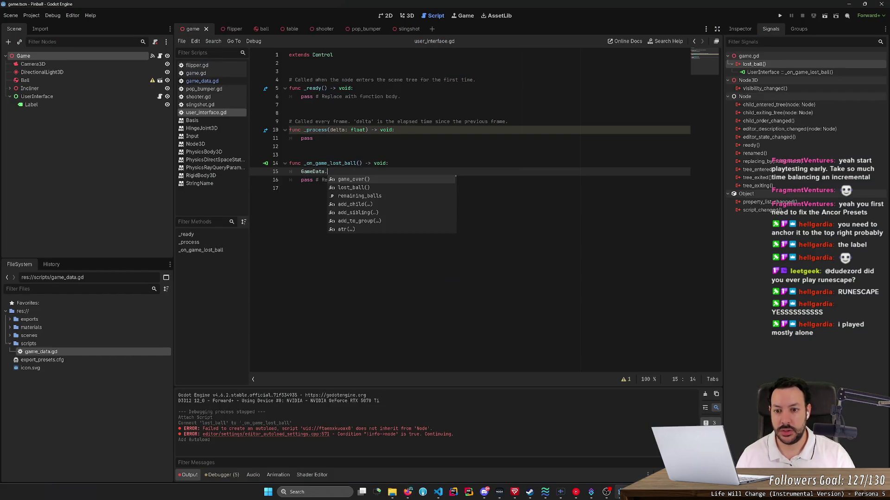
pyautogui.press('Down')
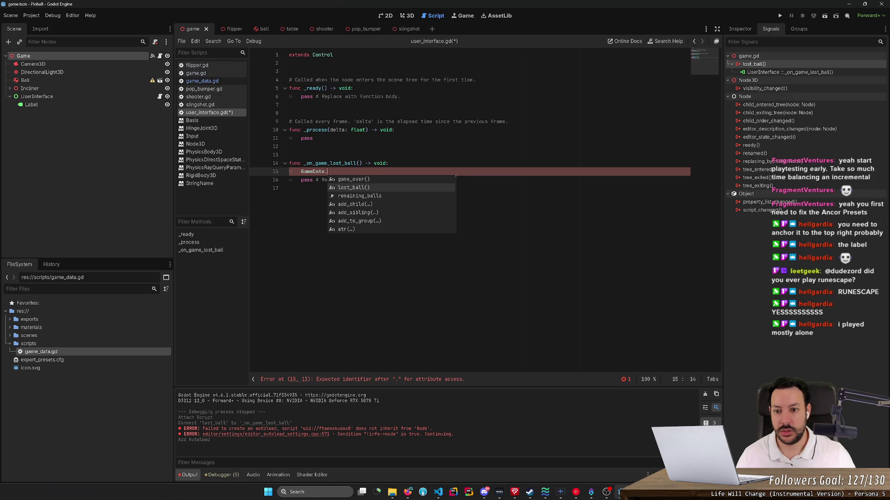
pyautogui.press('Return')
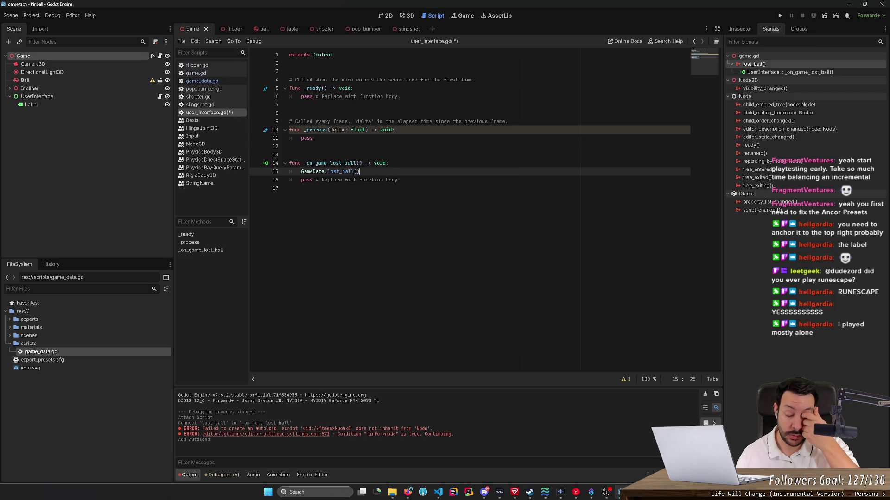
pyautogui.press('BackSpace')
pyautogui.press('BackSpace')
pyautogui.press('BackSpace')
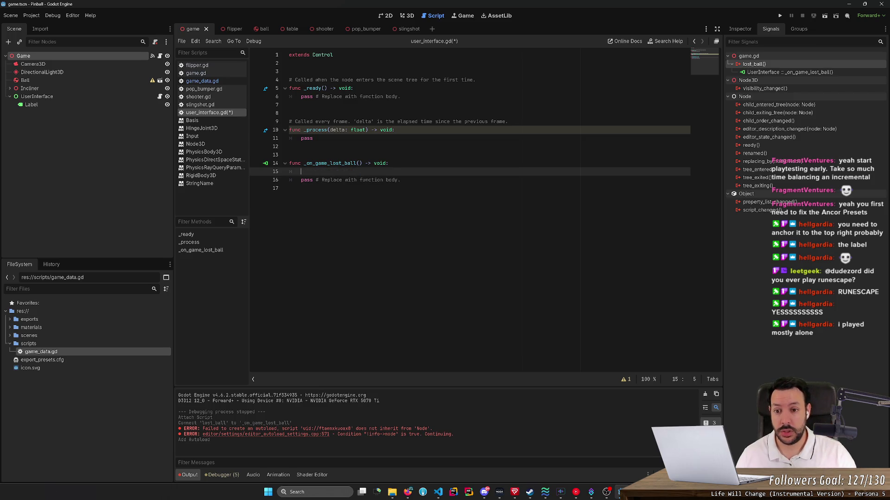
pyautogui.write('GameData.')
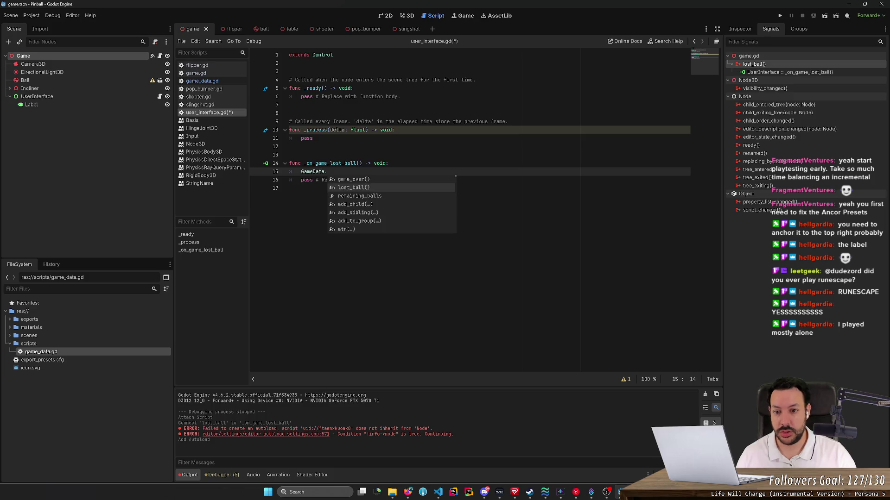
pyautogui.press('Down')
pyautogui.press('Return')
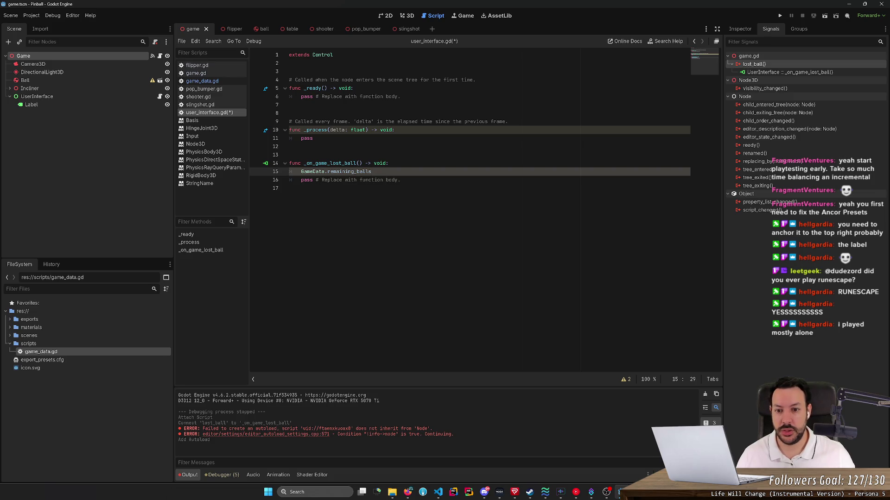
# - Write '$Label.text = "Balls: " + GameData.remaining_balls', drop the leftover line, and save
pyautogui.click(388, 163)
pyautogui.press('Return')
pyautogui.write('#')
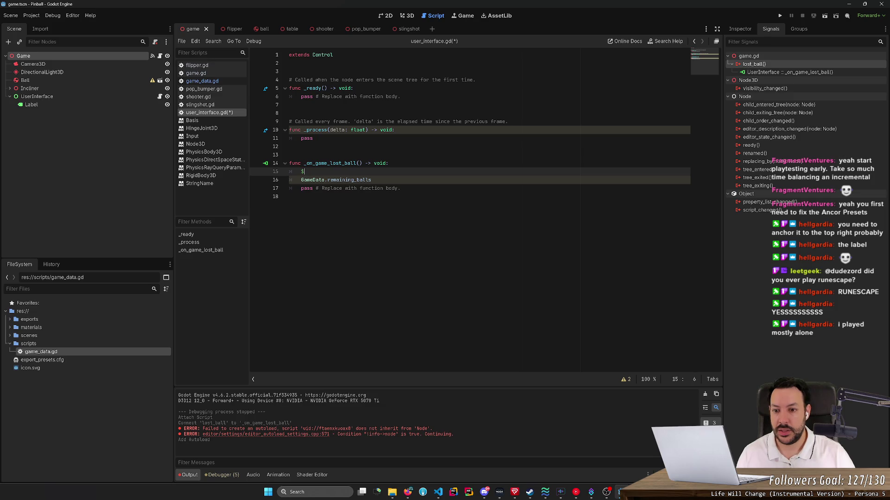
pyautogui.press('BackSpace')
pyautogui.write('$')
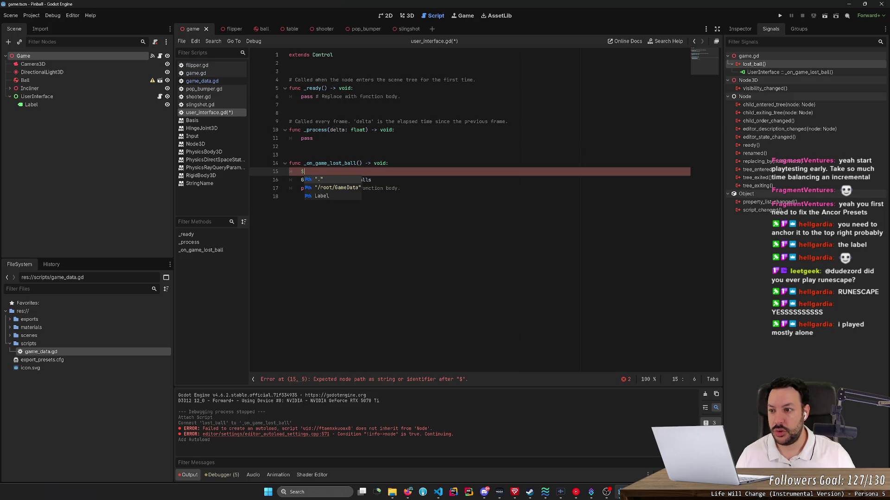
pyautogui.write('Label.')
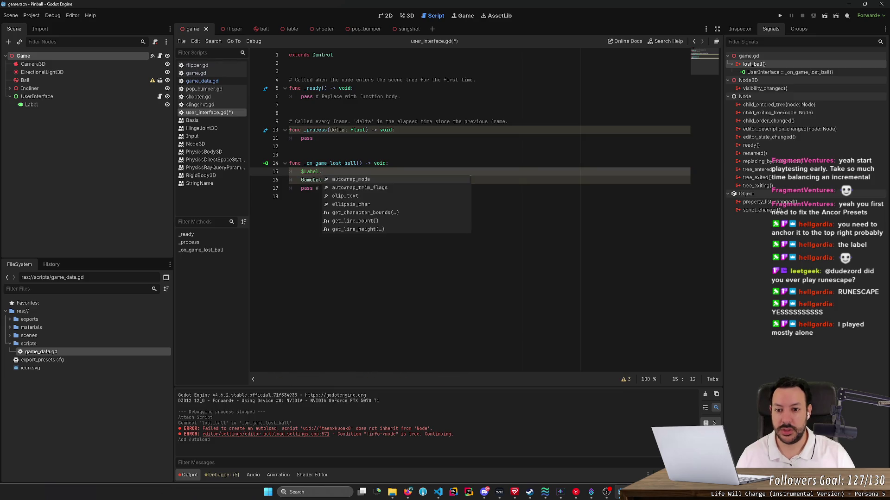
pyautogui.write('te')
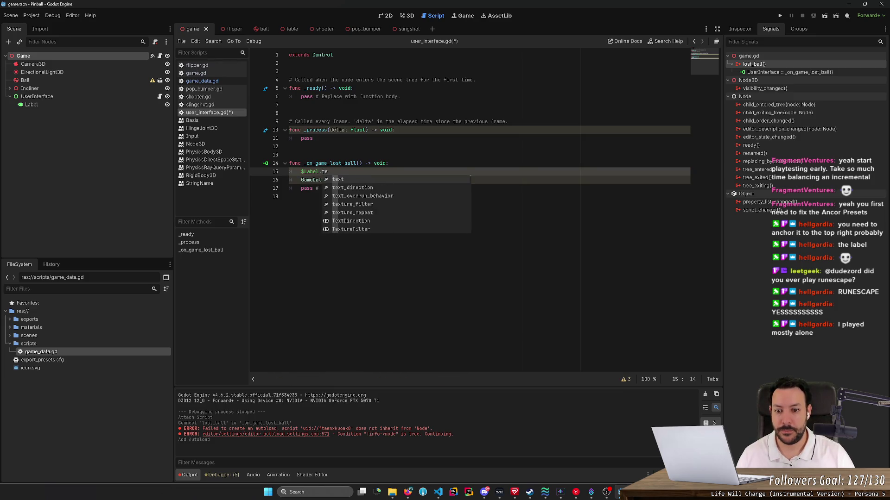
pyautogui.press('Return')
pyautogui.write('"Balls: " + ')
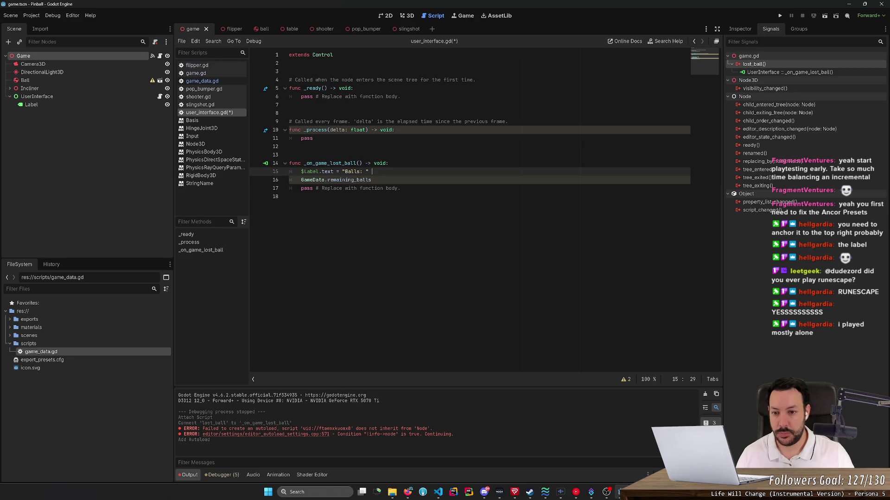
pyautogui.write('Game')
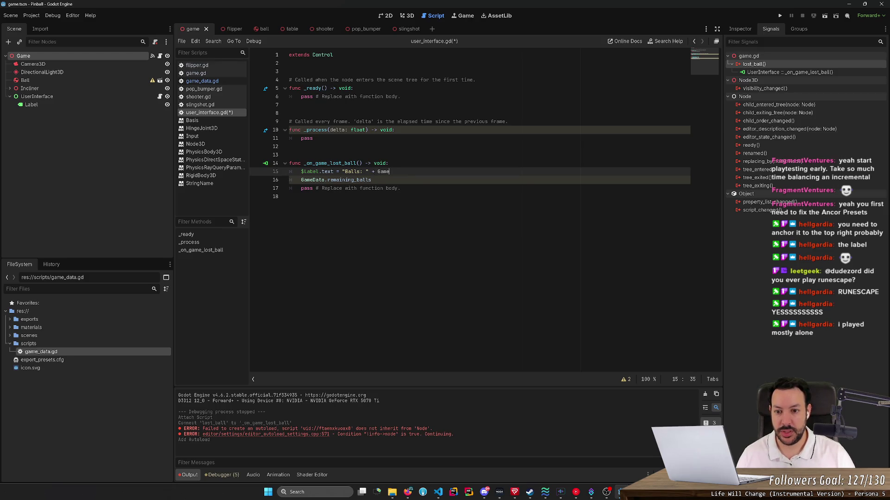
pyautogui.write('Data.re')
pyautogui.press('Return')
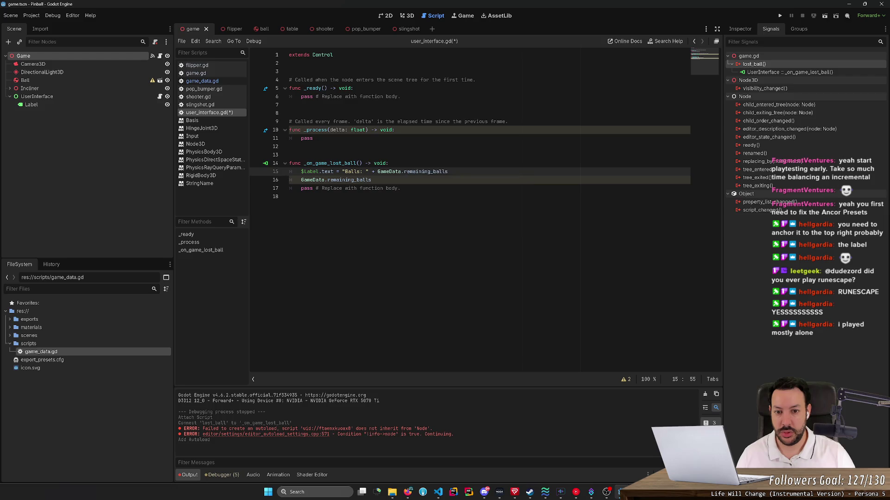
pyautogui.click(370, 180)
pyautogui.hotkey('ctrl', 's')
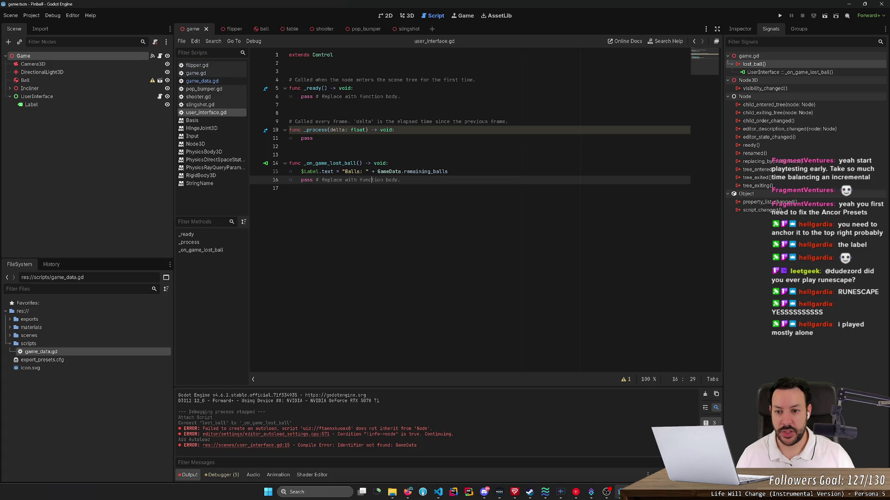
# - Scroll through the scene-switcher code on the Singletons (Autoload) page
pyautogui.hotkey('alt', 'Tab')
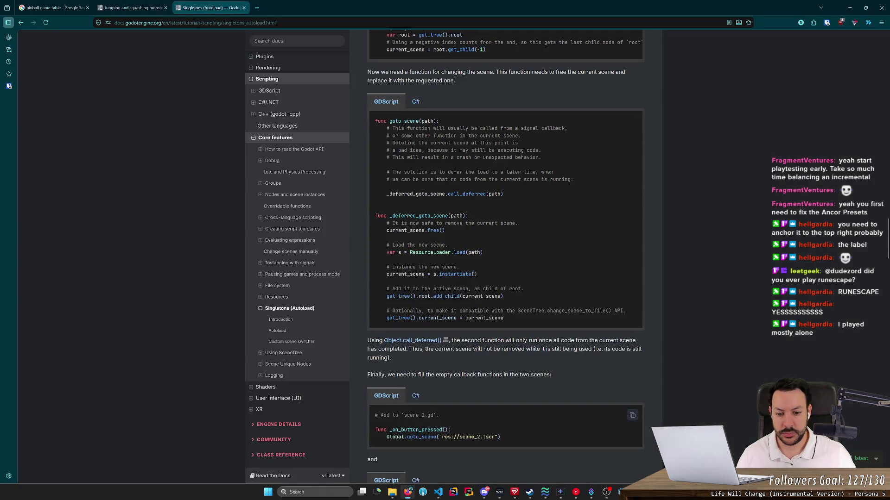
pyautogui.scroll(-2, 441, 419)
pyautogui.scroll(5, 466, 386)
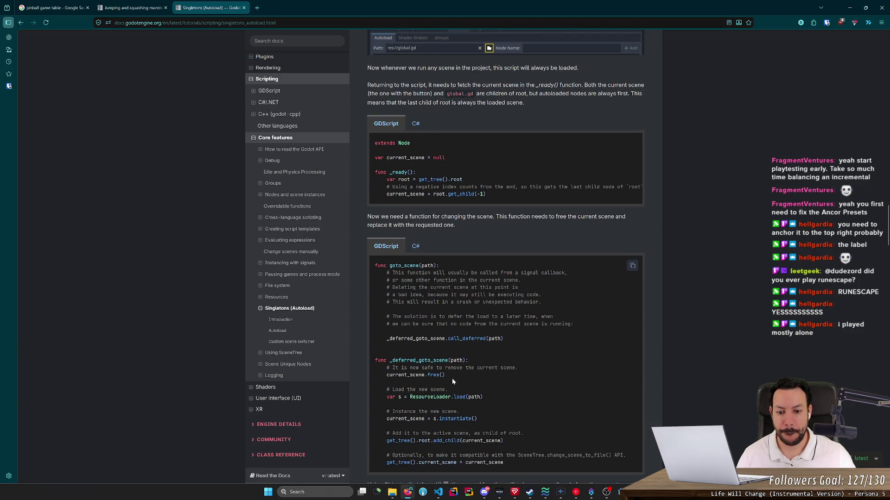
pyautogui.scroll(-1, 412, 281)
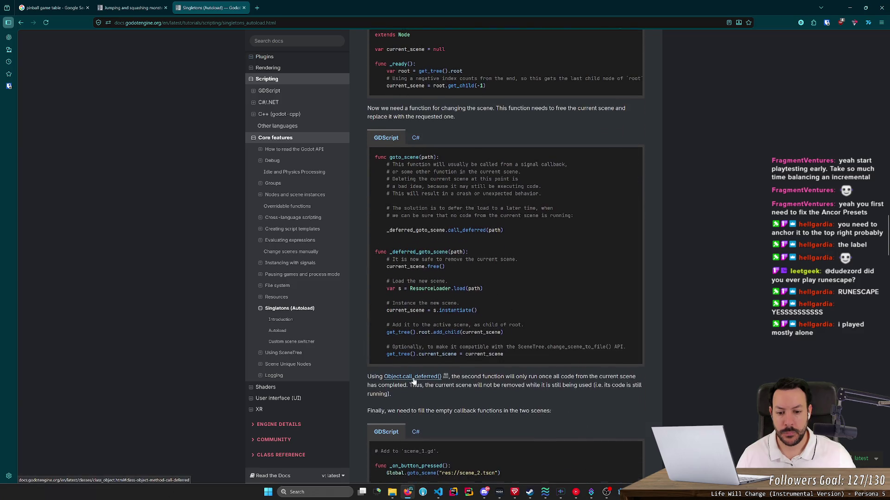
pyautogui.scroll(-4, 412, 281)
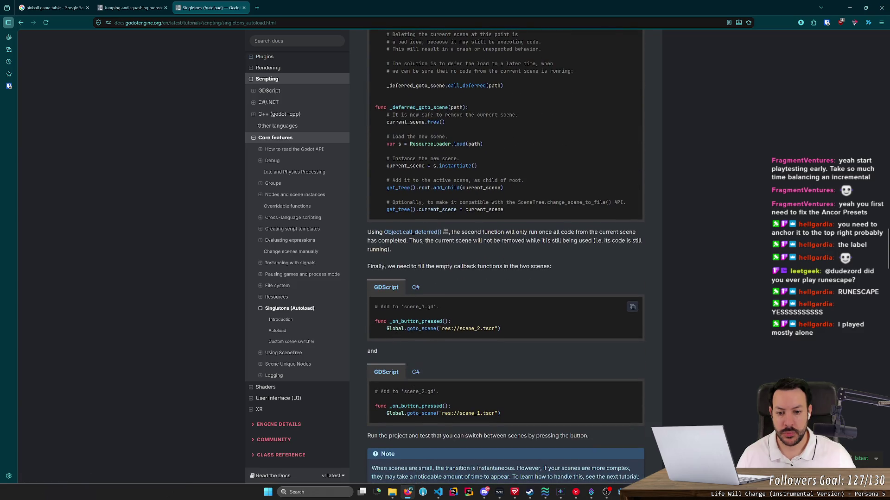
# - Read the page's user comments, then go back to the 'godot globals auto load' results
pyautogui.hotkey('alt', 'Tab')
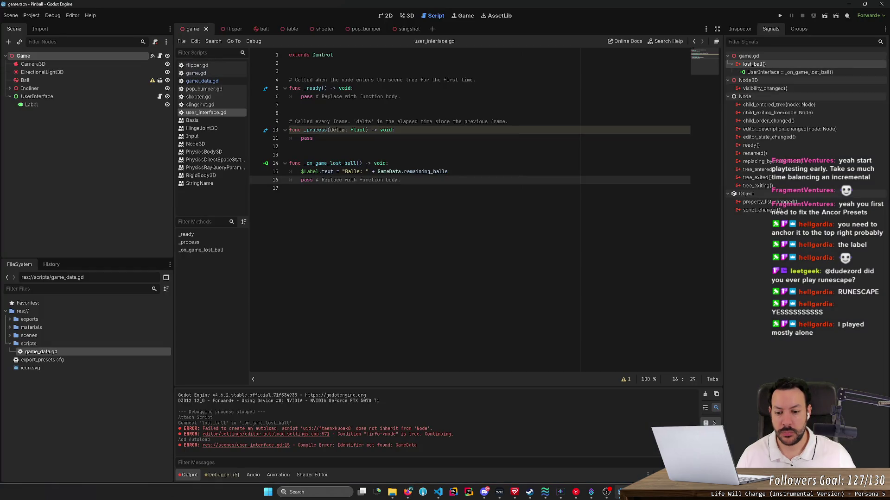
pyautogui.hotkey('alt', 'Tab')
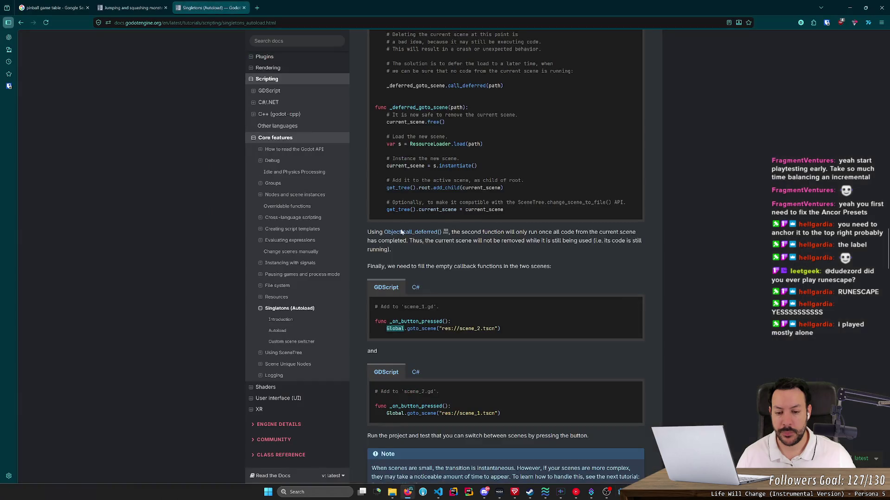
pyautogui.scroll(-3, 402, 276)
pyautogui.scroll(-4, 403, 276)
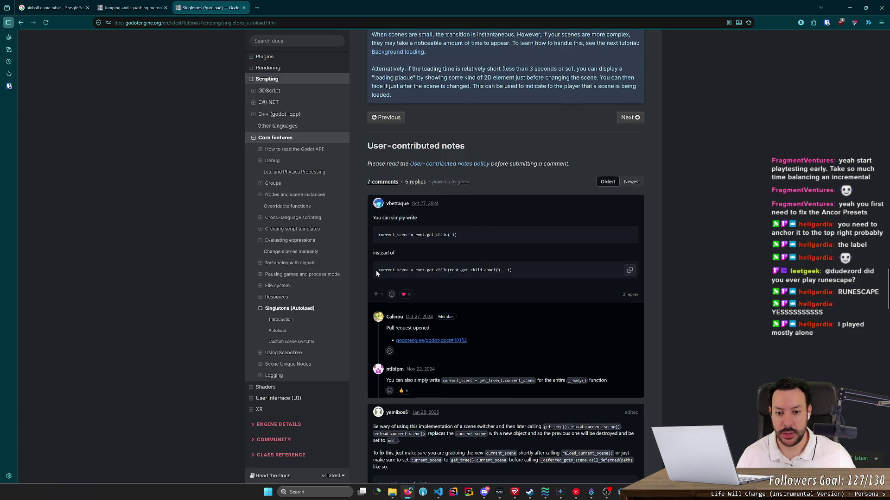
pyautogui.scroll(-3, 379, 278)
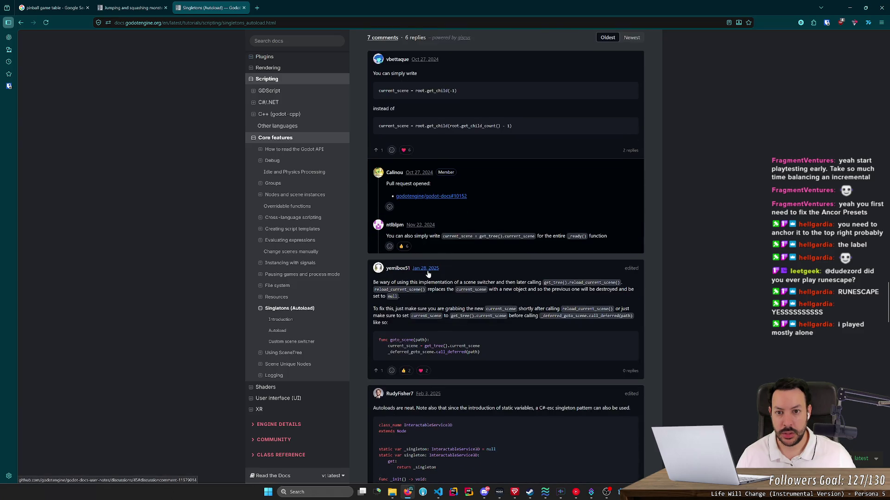
pyautogui.scroll(-3, 495, 353)
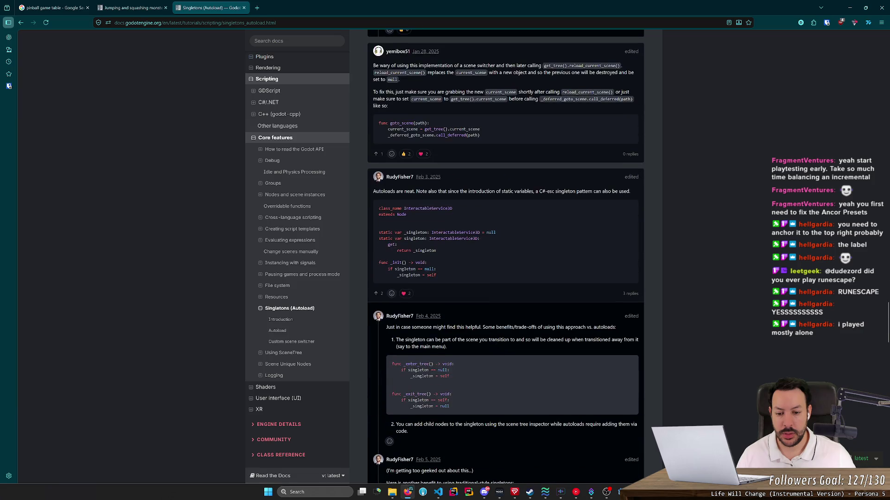
pyautogui.hotkey('alt', 'Left')
pyautogui.scroll(-6, 346, 274)
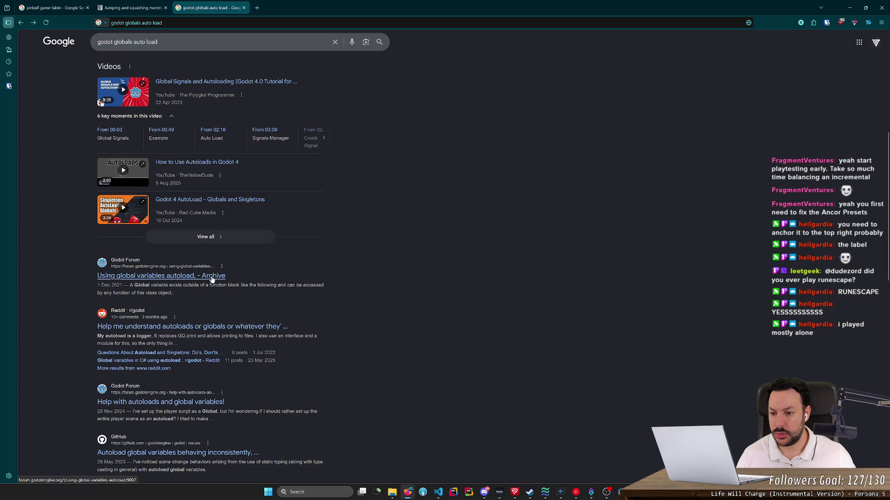
# - Look over the Reddit thread on understanding autoloads and return to the results
pyautogui.click(207, 327)
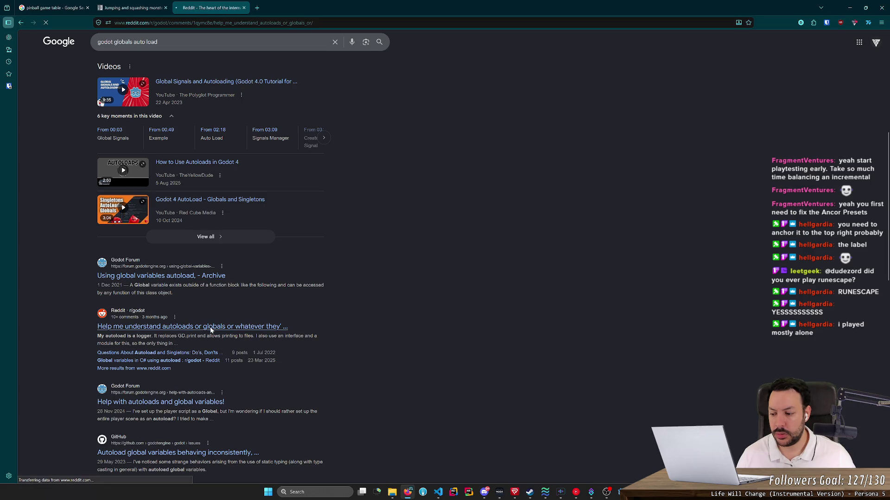
pyautogui.scroll(-5, 248, 288)
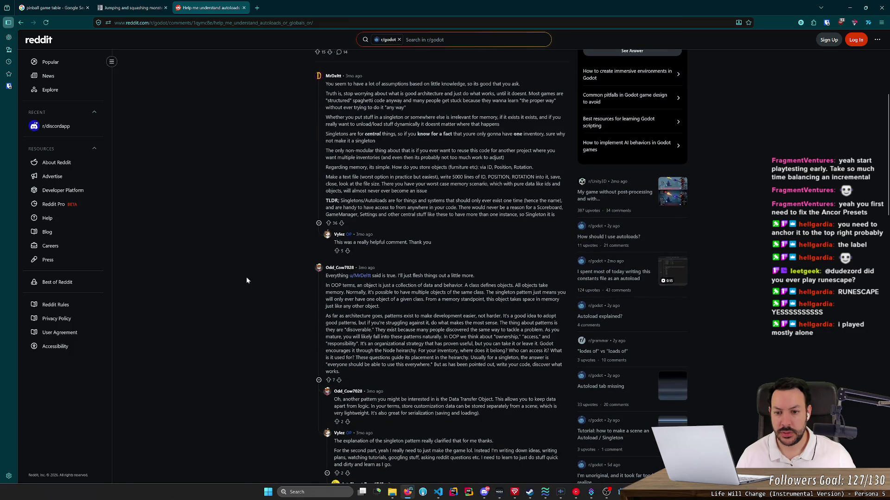
pyautogui.hotkey('alt', 'Left')
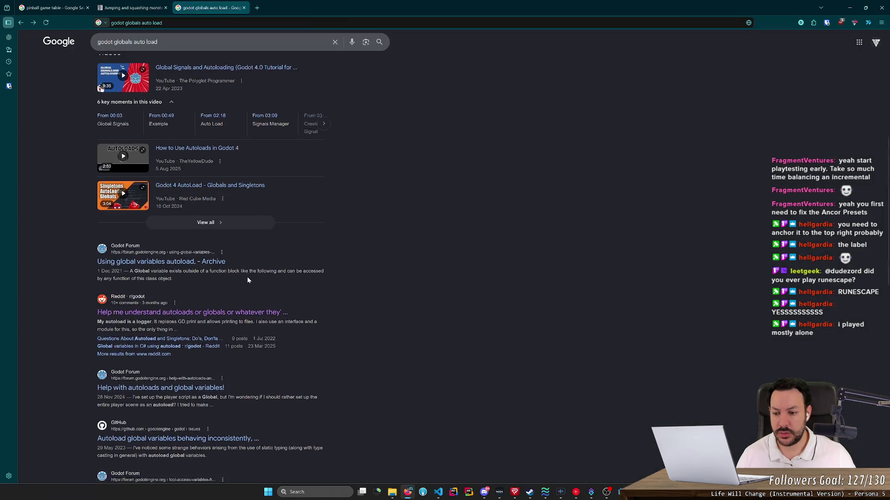
pyautogui.scroll(-3, 248, 280)
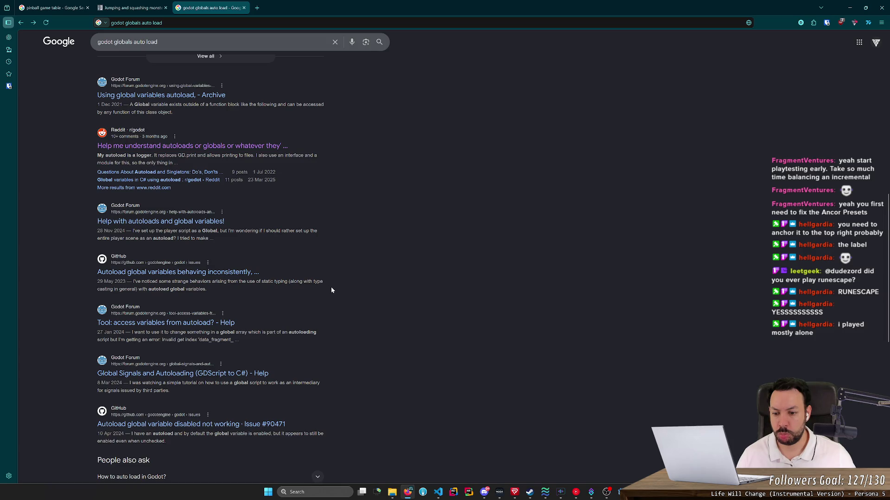
# - Scan the remaining results and switch to the 'Jumping and squashing monsters' docs tab
pyautogui.hotkey('alt', 'Tab')
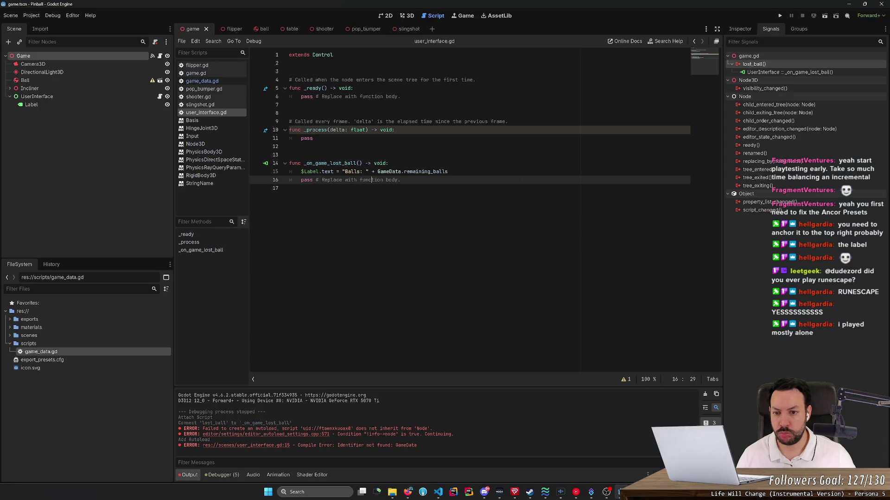
pyautogui.hotkey('alt', 'Tab')
pyautogui.middleClick(347, 257)
pyautogui.scroll(7, 355, 194)
pyautogui.scroll(-3, 268, 328)
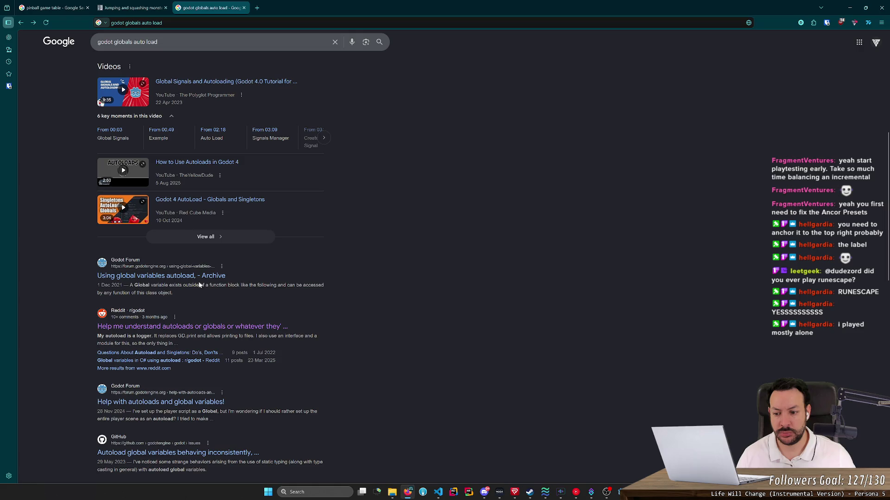
pyautogui.scroll(5, 267, 308)
pyautogui.click(132, 7)
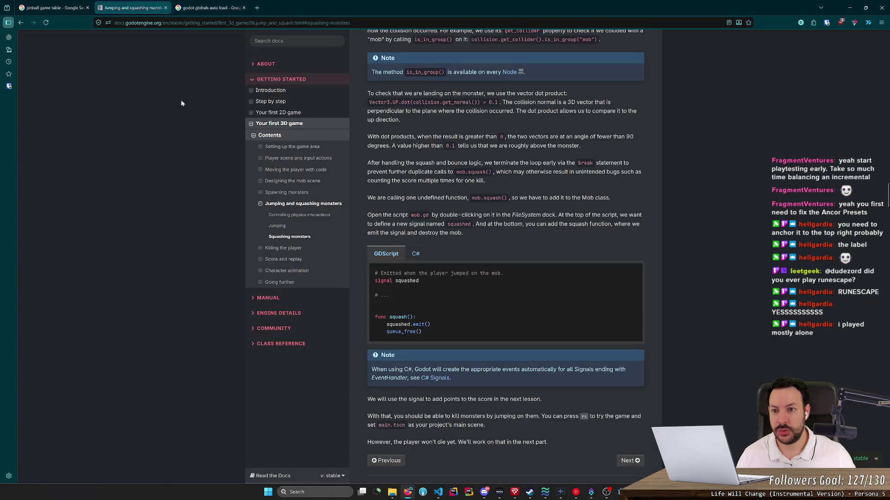
# - Search the Godot docs for 'autoload'
pyautogui.scroll(10, 195, 92)
pyautogui.click(291, 42)
pyautogui.write('a')
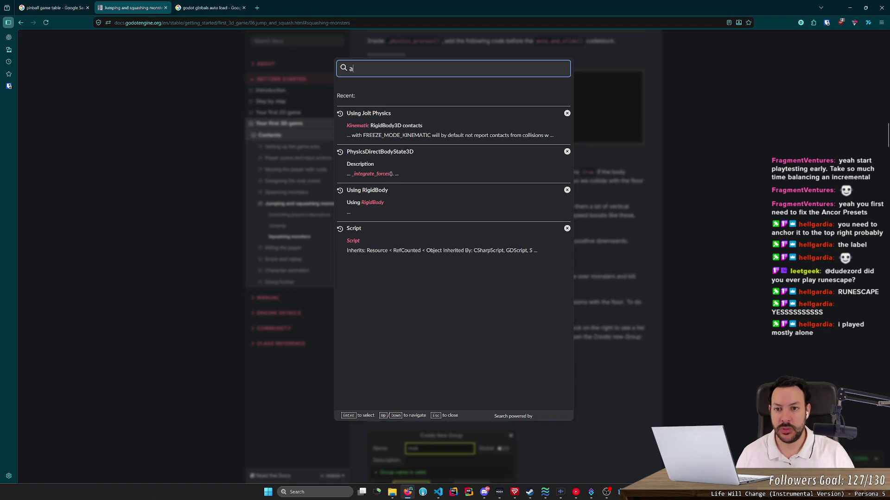
pyautogui.press('BackSpace')
pyautogui.write('global')
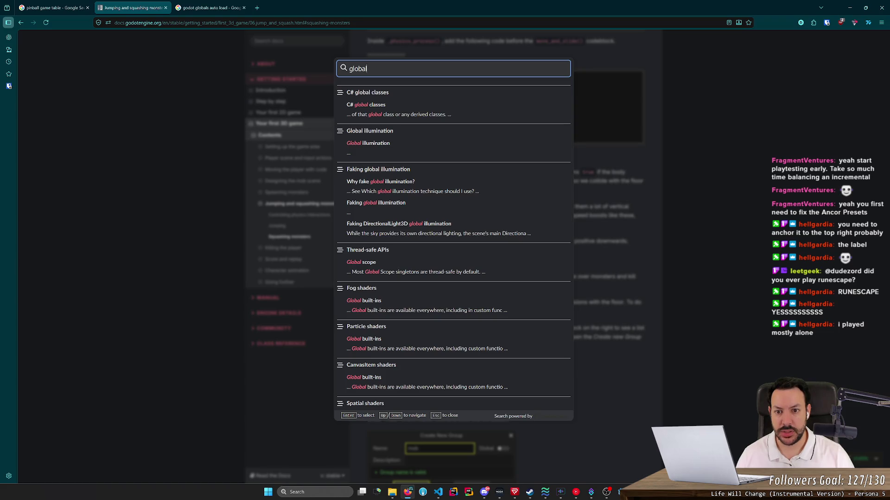
pyautogui.hotkey('ctrl', 'a')
pyautogui.write('autoload')
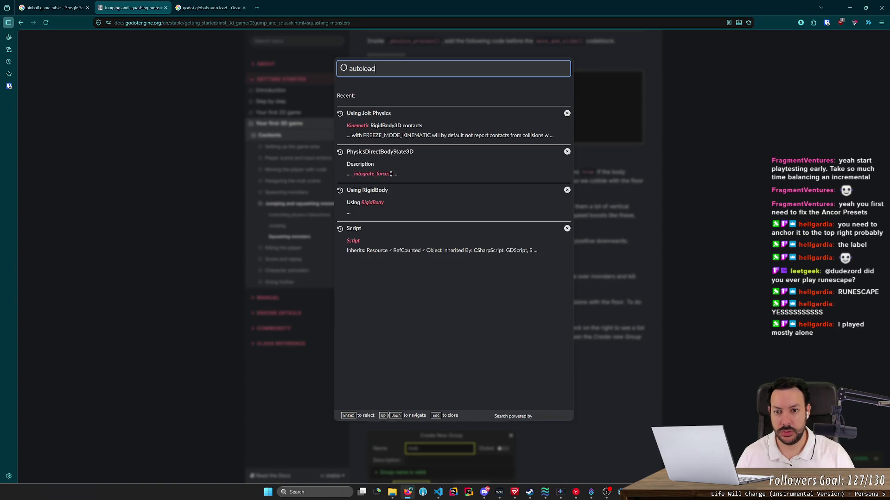
pyautogui.hotkey('ctrl', 'a')
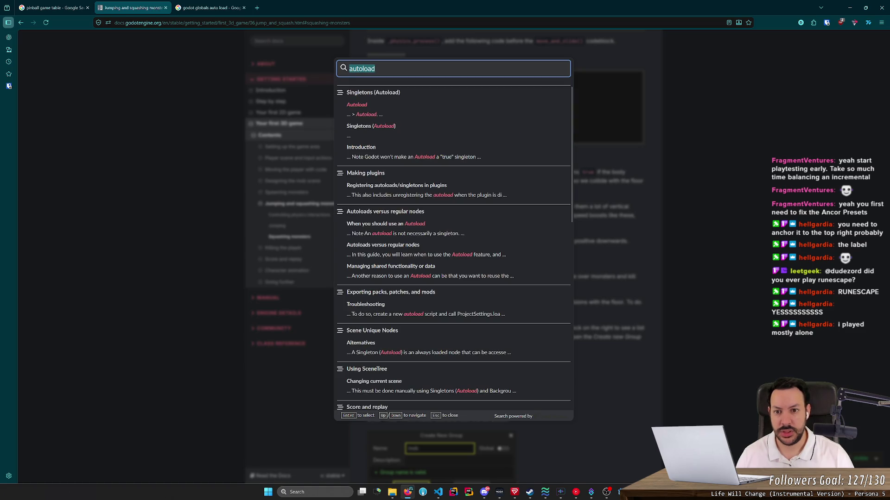
# - Read the Singletons (Autoload) page down to the enabling section, then return to Godot
pyautogui.click(406, 104)
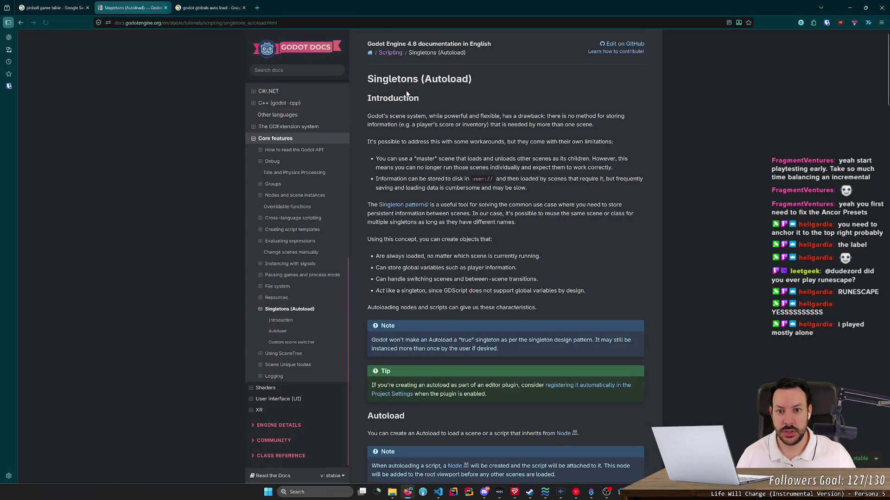
pyautogui.scroll(-8, 391, 213)
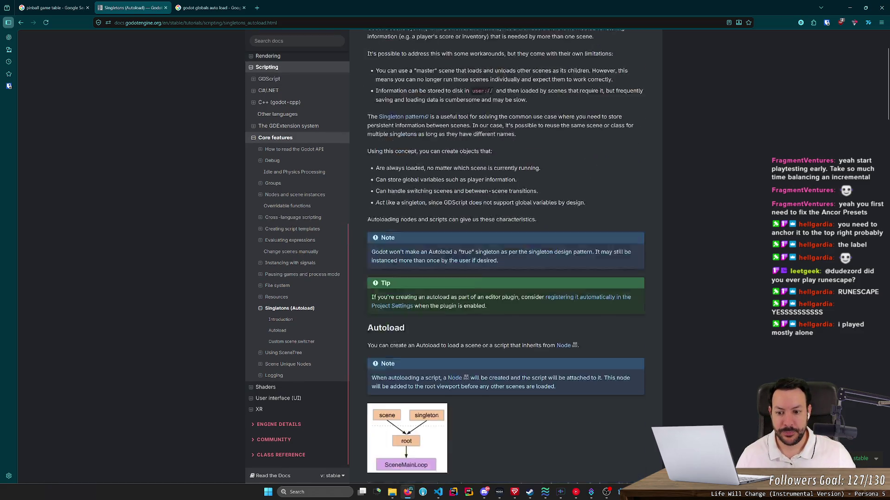
pyautogui.scroll(-3, 390, 211)
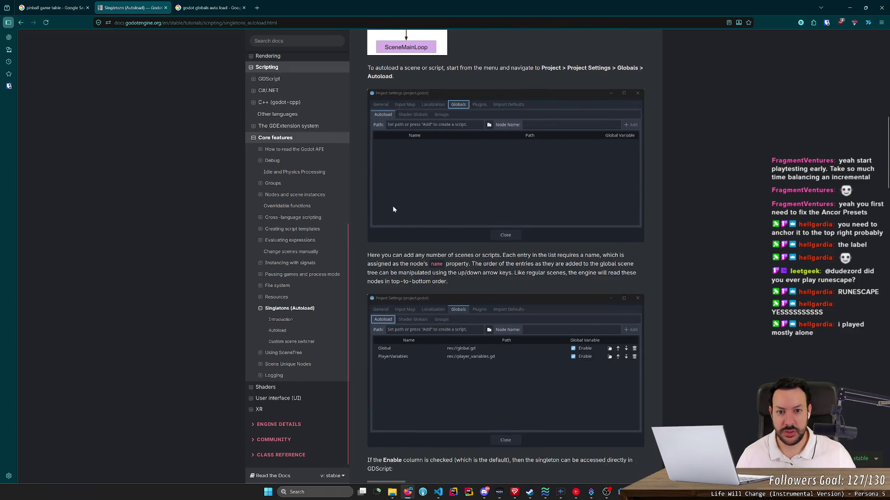
pyautogui.scroll(-4, 393, 209)
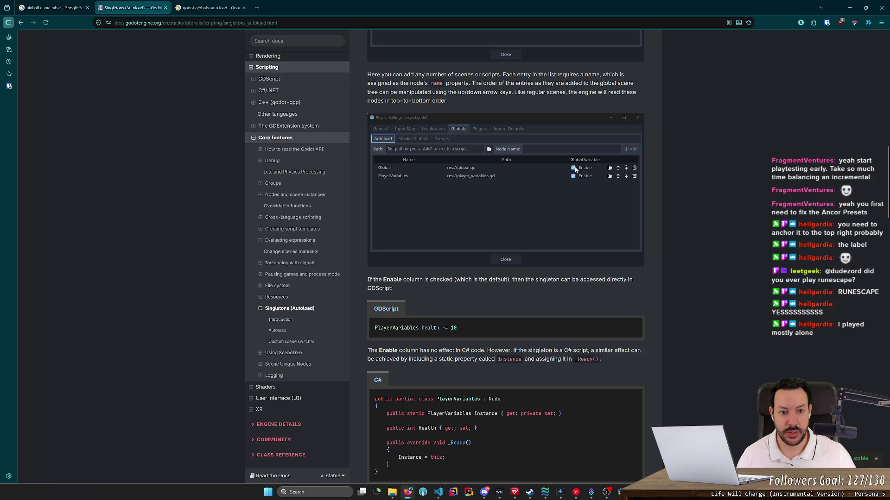
pyautogui.hotkey('alt', 'Tab')
pyautogui.click(32, 17)
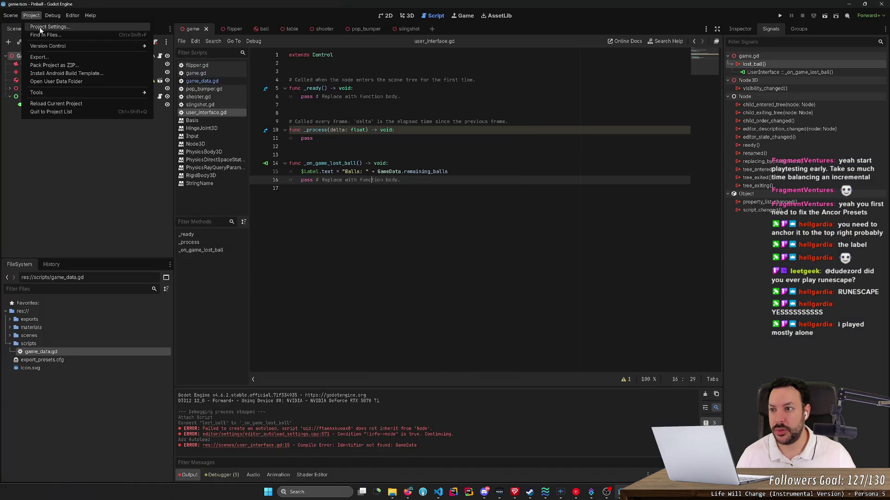
# - Confirm the GameData autoload in Project Settings and open game_data.gd from it
pyautogui.click(39, 26)
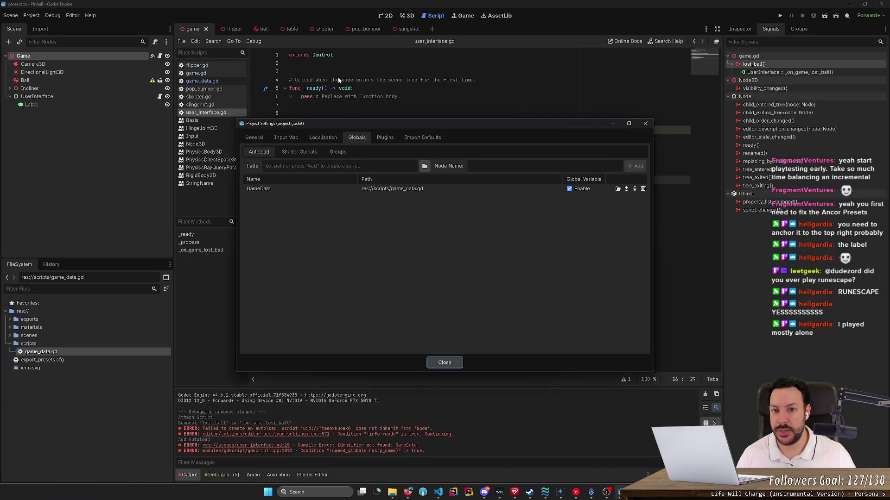
pyautogui.click(277, 188)
pyautogui.doubleClick(375, 190)
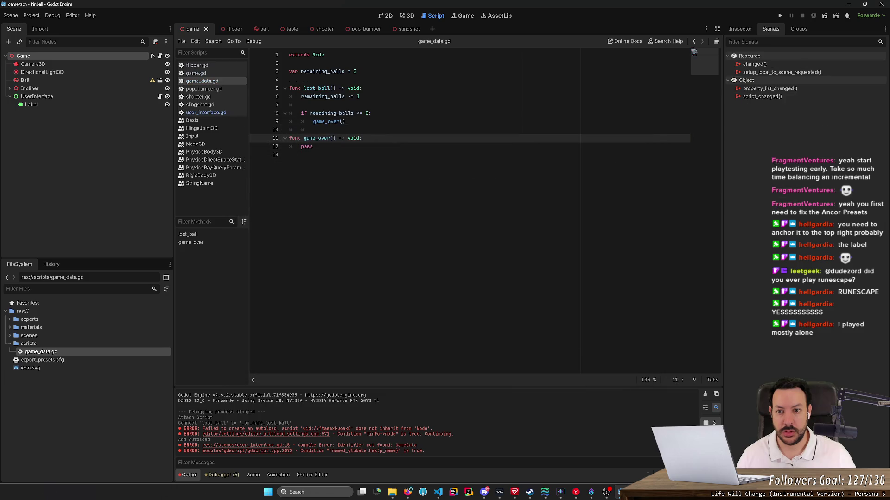
# - Reread how the docs access the PlayerVariables singleton, then reopen user_interface.gd
pyautogui.hotkey('alt', 'Tab')
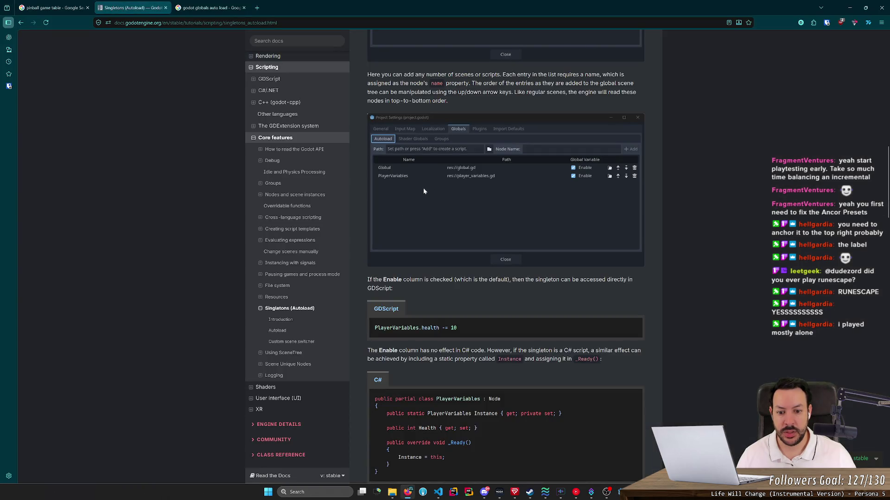
pyautogui.scroll(-1, 433, 253)
pyautogui.moveTo(392, 244); pyautogui.dragTo(465, 247)
pyautogui.click(466, 251)
pyautogui.moveTo(523, 244); pyautogui.dragTo(620, 244)
pyautogui.click(620, 244)
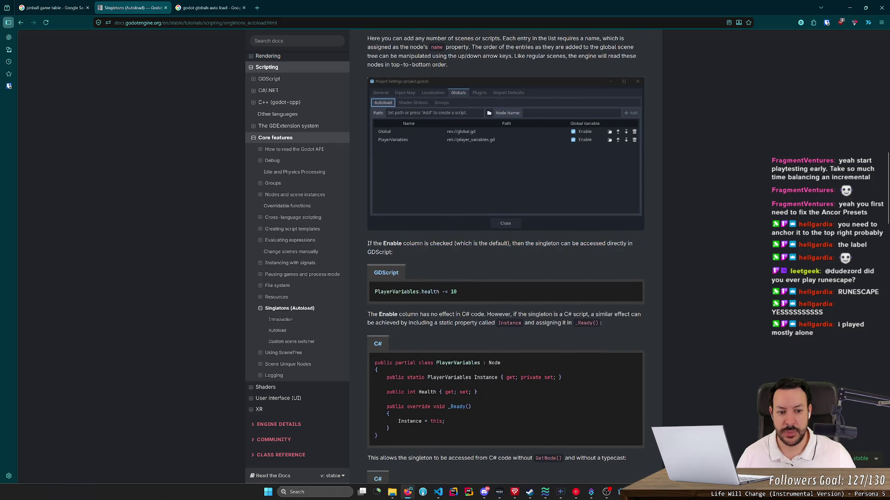
pyautogui.doubleClick(392, 292)
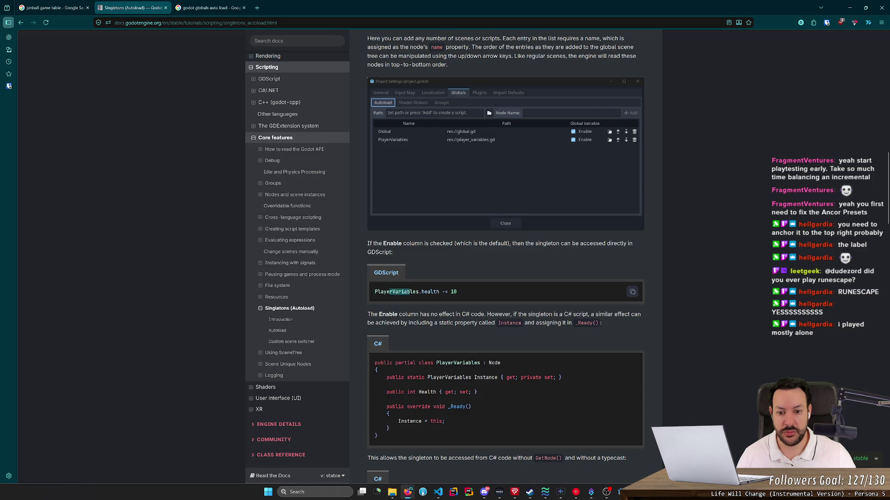
pyautogui.hotkey('alt', 'Tab')
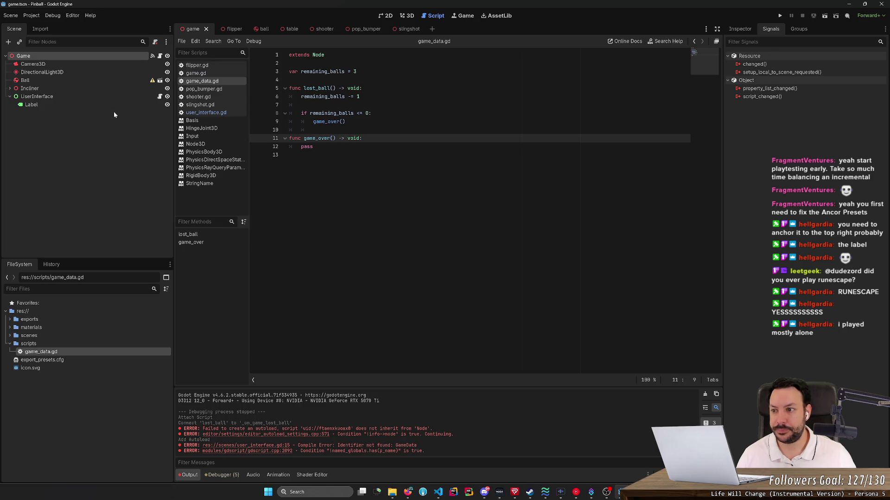
pyautogui.click(159, 96)
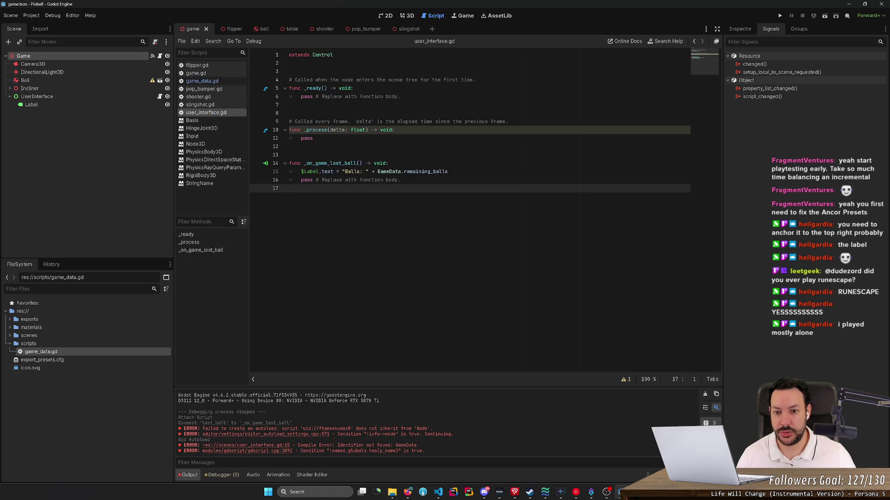
# - Save and test-run the pinball game, flipping both flippers, then stop it
pyautogui.hotkey('ctrl', 's')
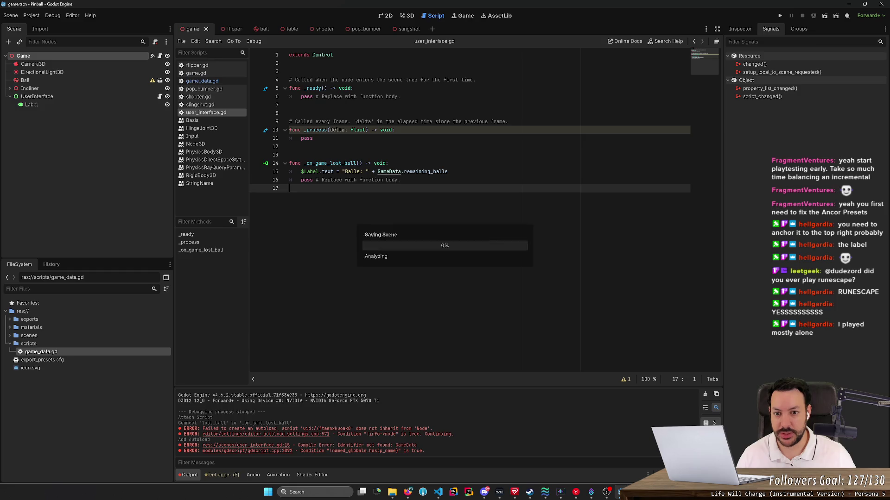
pyautogui.keyDown('ctrl'); pyautogui.click(393, 173); pyautogui.keyUp('ctrl')
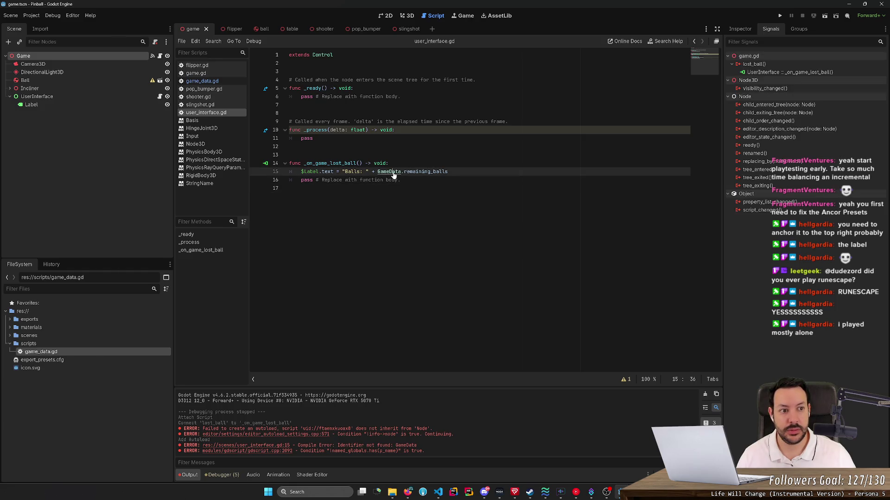
pyautogui.tripleClick(394, 174)
pyautogui.click(395, 175)
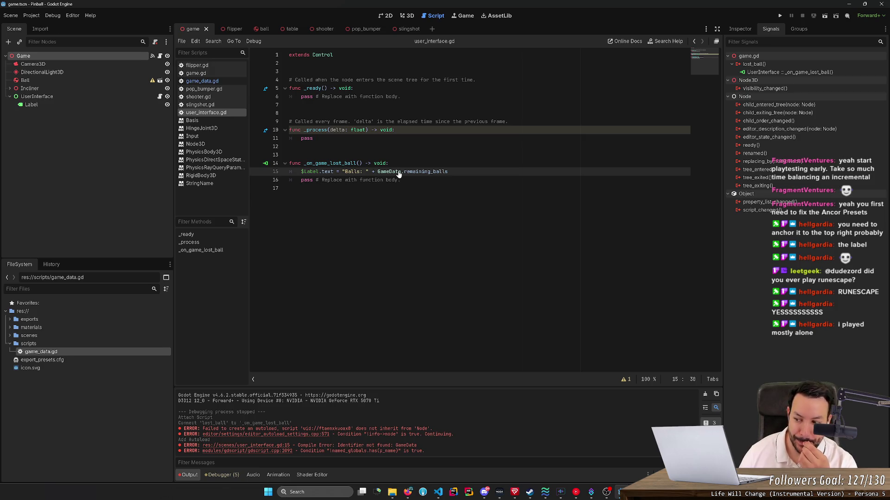
pyautogui.press('F5')
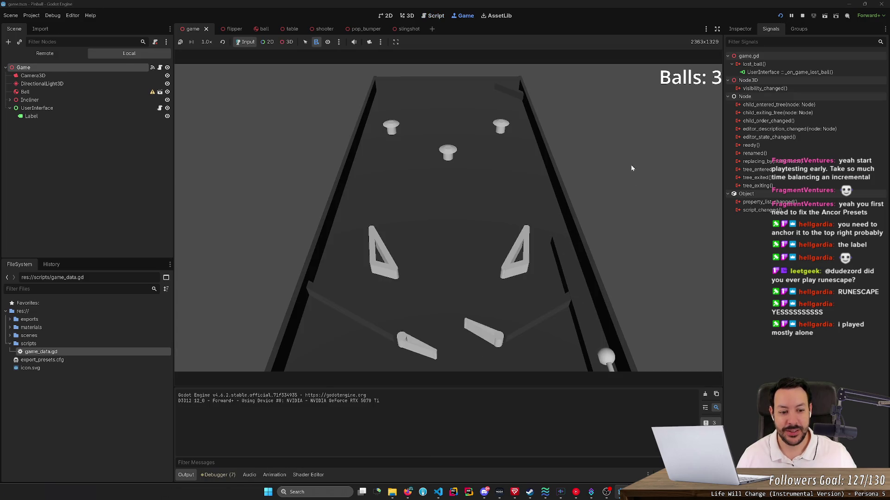
pyautogui.press('Left')
pyautogui.press('Right')
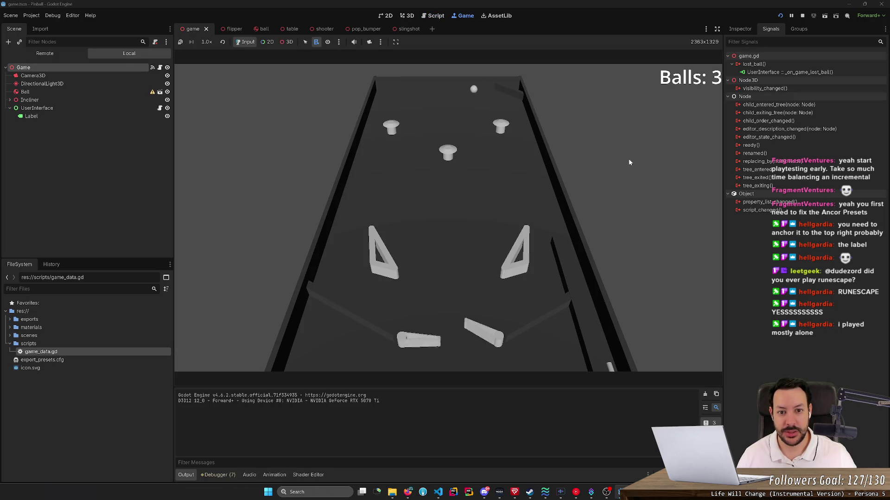
pyautogui.press('Left')
pyautogui.press('Right')
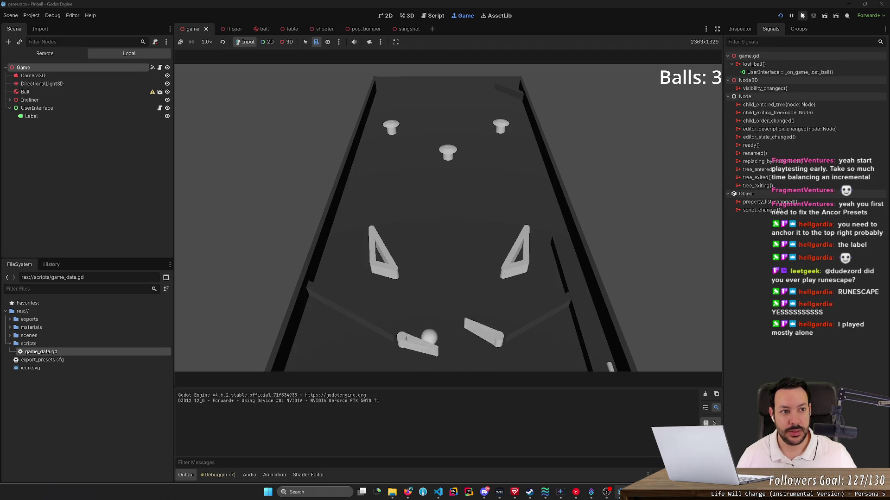
pyautogui.press('F8')
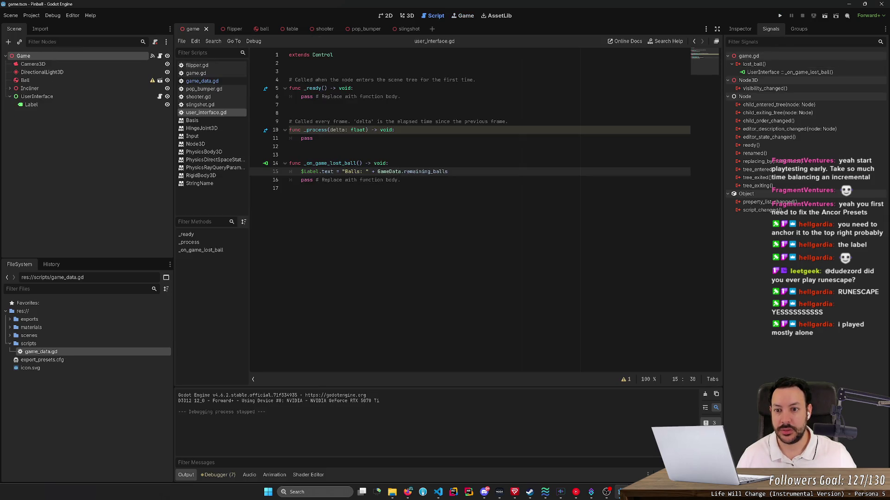
# - Move the $Label.text line from _on_game_lost_ball into _process
pyautogui.press('End')
pyautogui.hotkey('shift', 'Home')
pyautogui.hotkey('ctrl', 'x')
pyautogui.press('Up')
pyautogui.press('Up')
pyautogui.press('Up')
pyautogui.press('End')
pyautogui.press('Return')
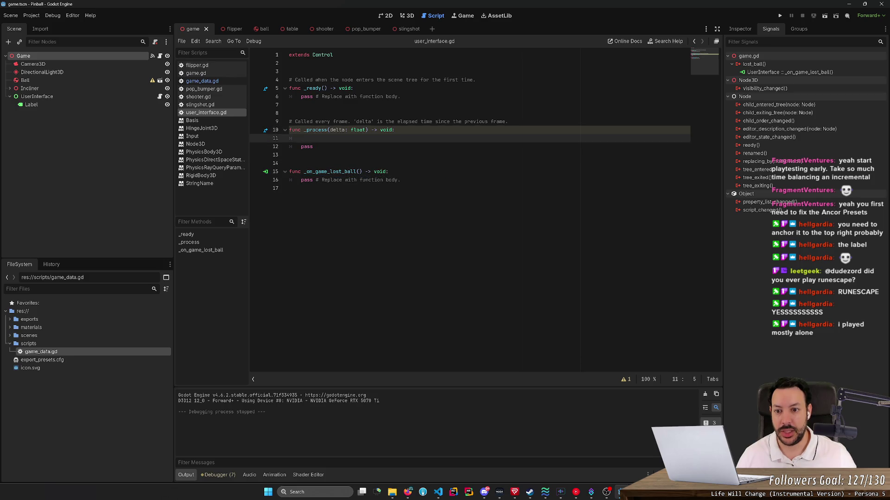
pyautogui.press('Return')
pyautogui.hotkey('ctrl', 'v')
pyautogui.press('Home')
pyautogui.press('BackSpace')
pyautogui.press('BackSpace')
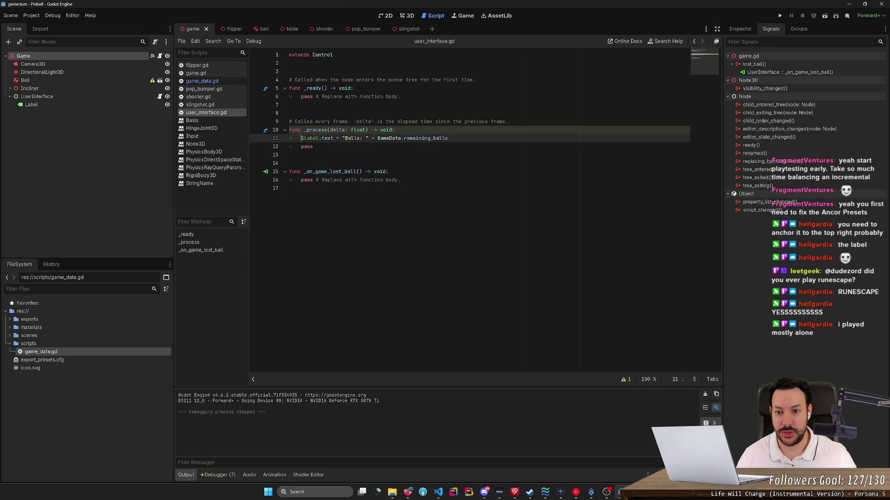
# - Copy the label line back into _on_game_lost_ball and run the game again
pyautogui.press('End')
pyautogui.hotkey('shift', 'Up')
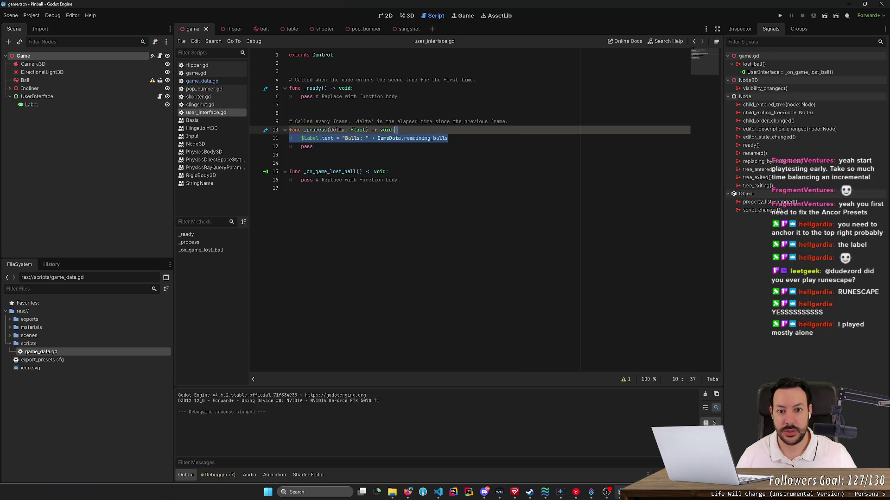
pyautogui.hotkey('ctrl', 'c')
pyautogui.press('Down')
pyautogui.press('Down')
pyautogui.press('Down')
pyautogui.hotkey('ctrl', 'v')
pyautogui.press('F5')
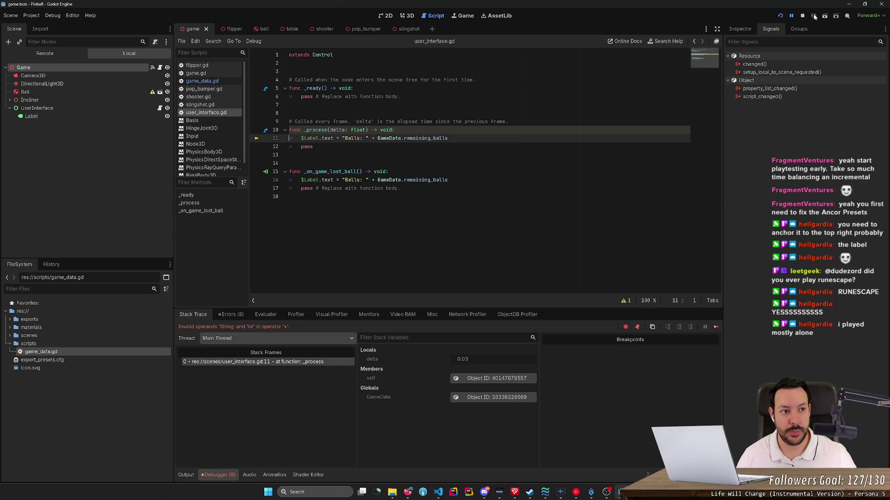
# - Stop the game and change line 11 to GameData.remaining_balls.to_string(), then save
pyautogui.press('F8')
pyautogui.press('Down')
pyautogui.hotkey('shift', 'Up')
pyautogui.hotkey('shift', 'Left')
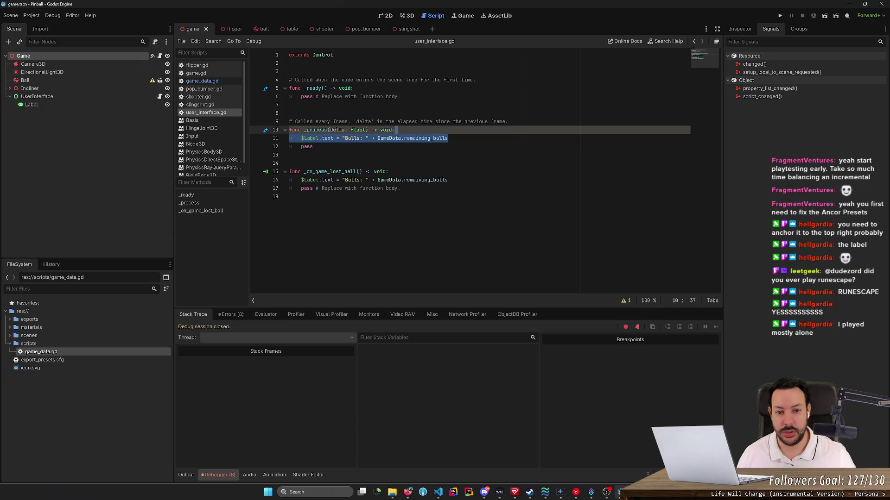
pyautogui.press('Right')
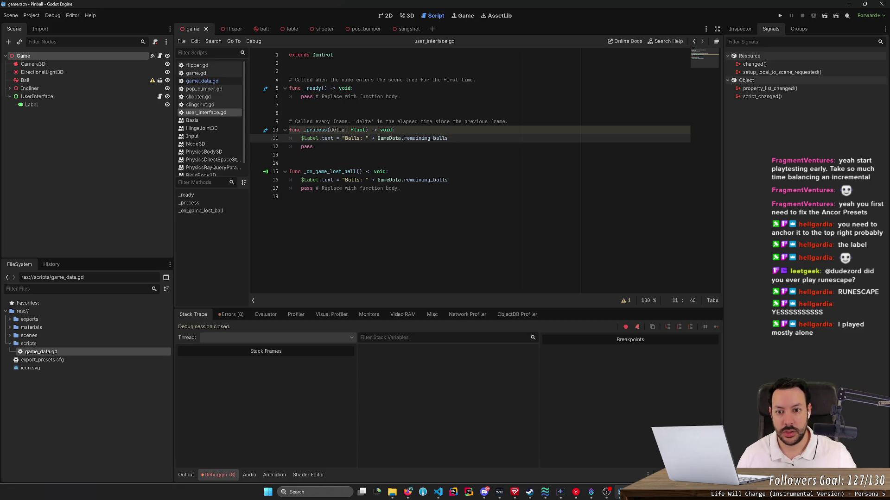
pyautogui.write('string(')
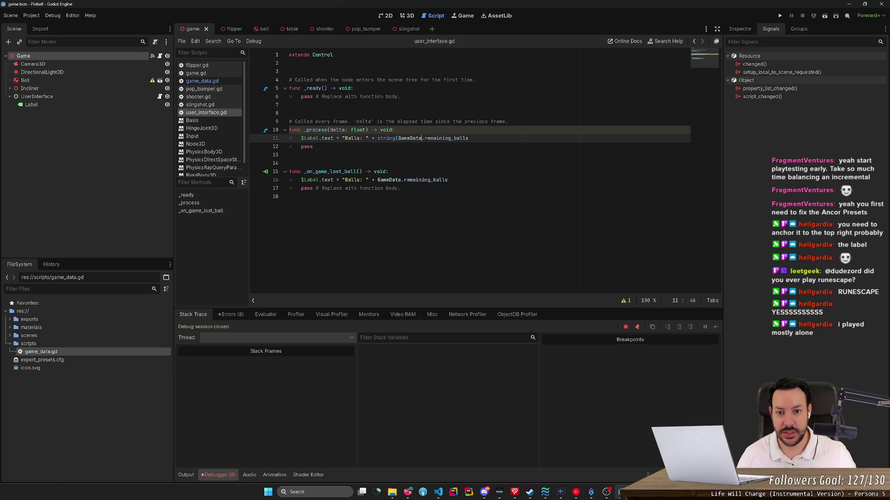
pyautogui.press('End')
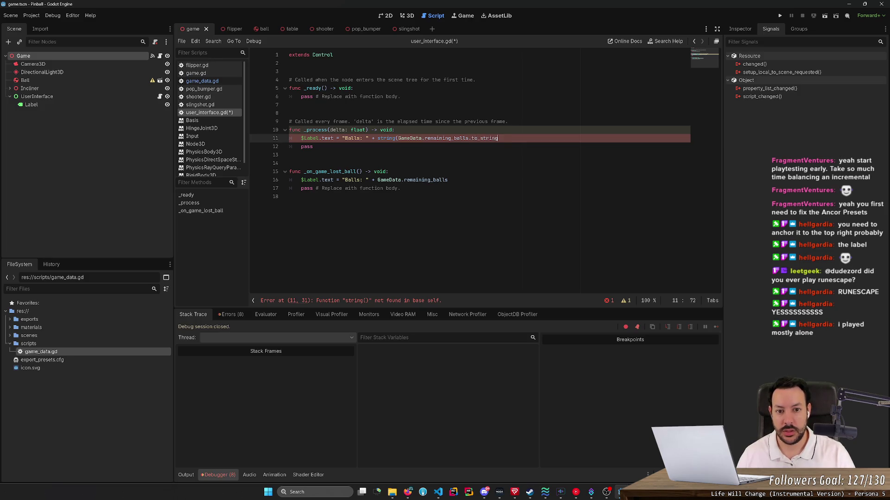
pyautogui.press('BackSpace')
pyautogui.click(398, 138)
pyautogui.press('BackSpace')
pyautogui.press('BackSpace')
pyautogui.press('BackSpace')
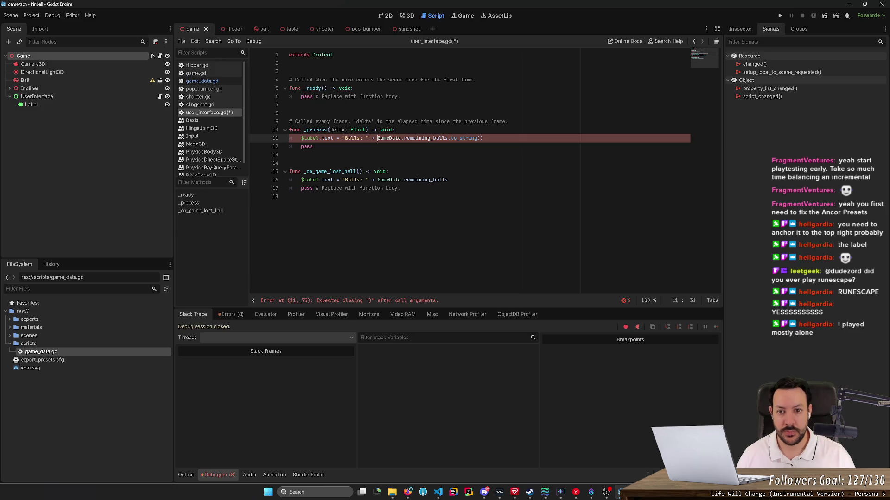
pyautogui.hotkey('ctrl', 's')
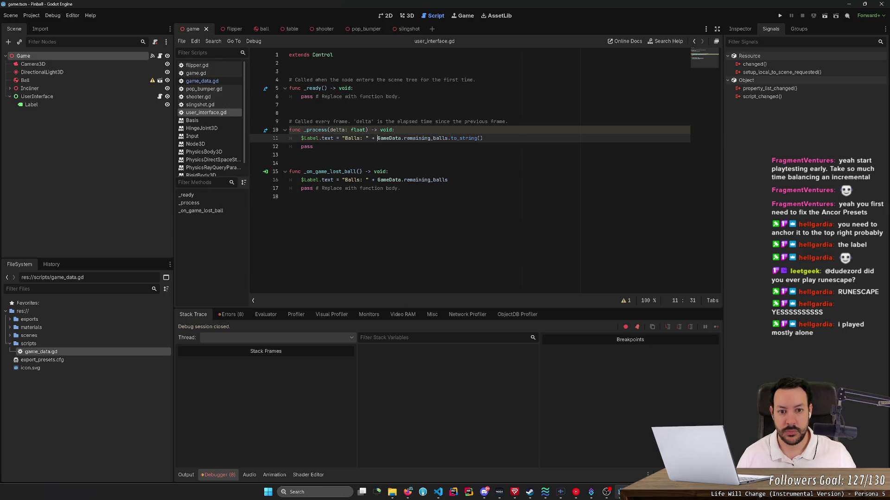
# - Run the project again, then open a new Firefox tab
pyautogui.click(779, 17)
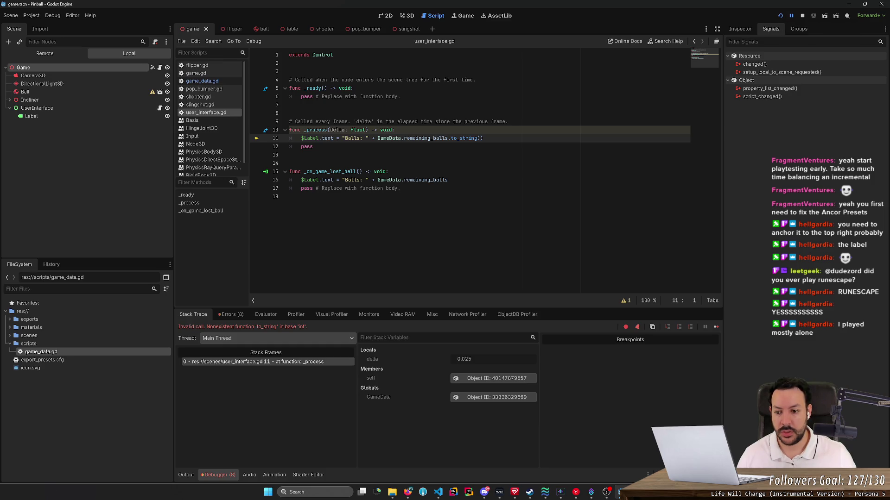
pyautogui.hotkey('alt', 'Tab')
pyautogui.click(258, 8)
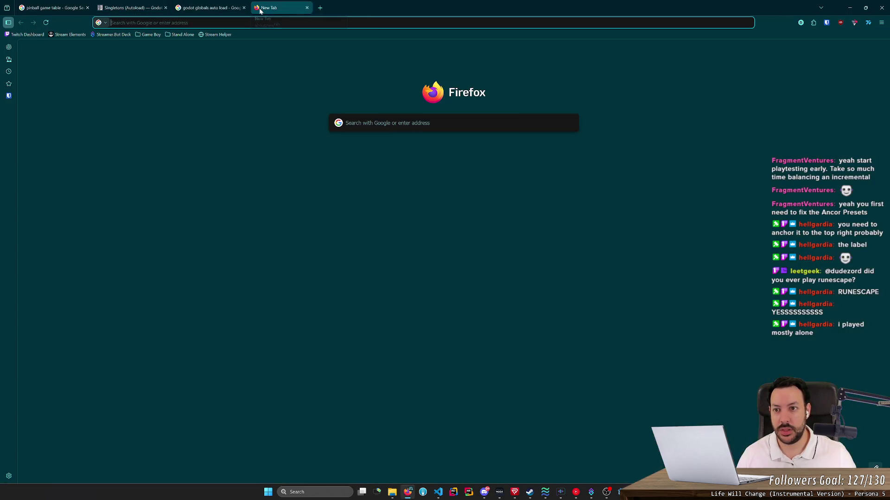
# - Search 'int to string godot' and read the Godot Forum thread on Label conversion
pyautogui.write('int to s')
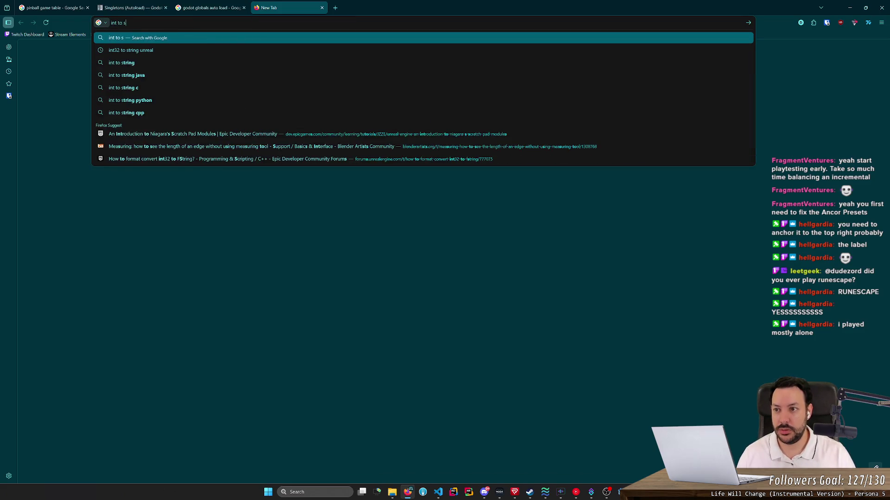
pyautogui.write('tring godot')
pyautogui.press('Return')
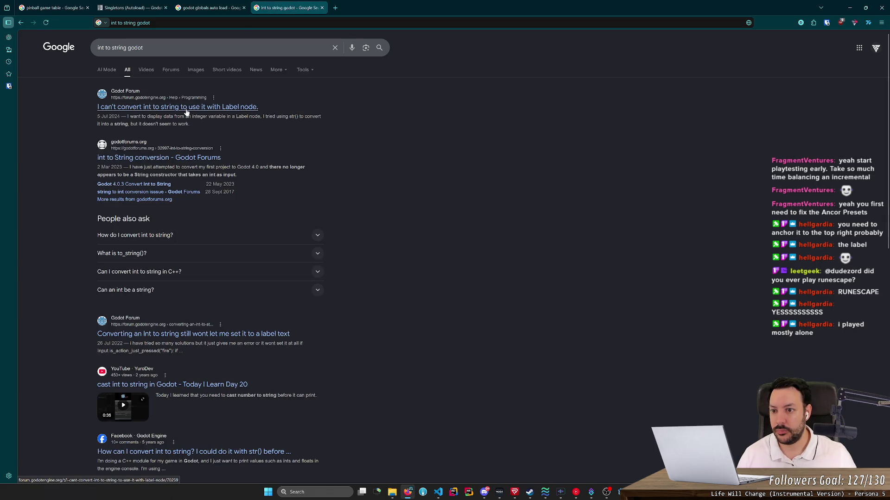
pyautogui.click(186, 108)
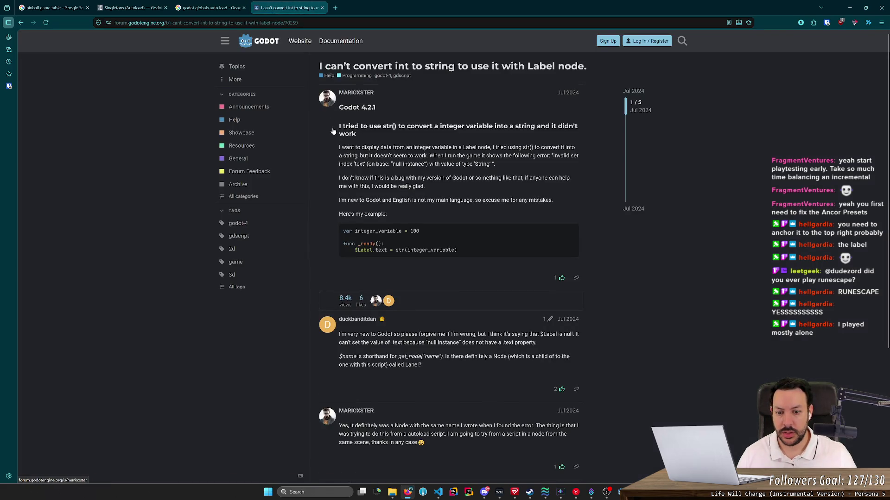
pyautogui.scroll(-4, 368, 171)
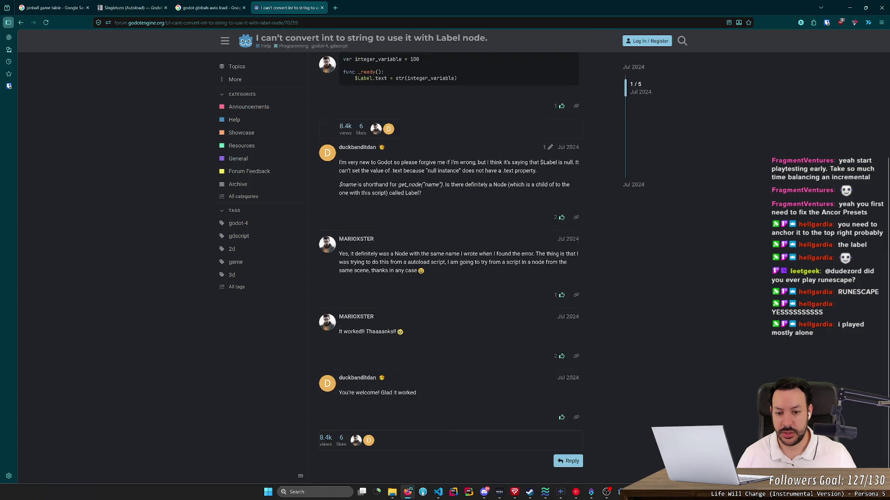
pyautogui.hotkey('alt', 'Tab')
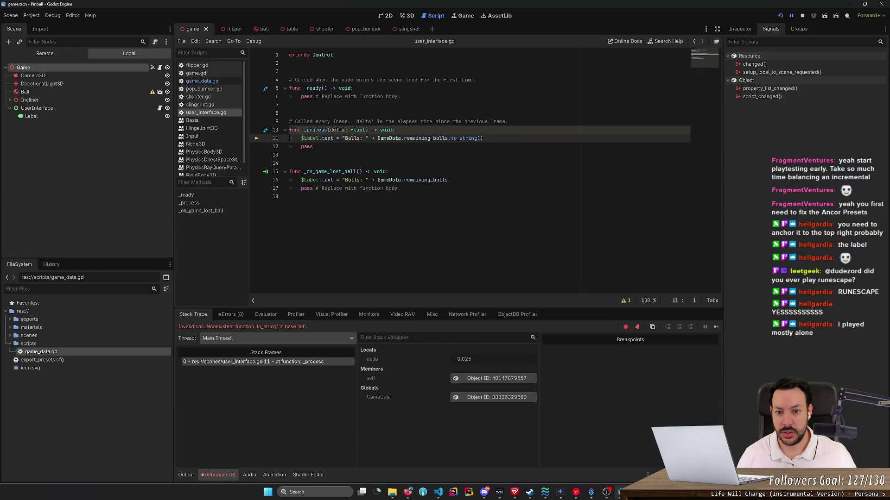
# - Wrap GameData.remaining_balls in str() on line 11 instead of .to_string(), then test-run the game
pyautogui.write('str(')
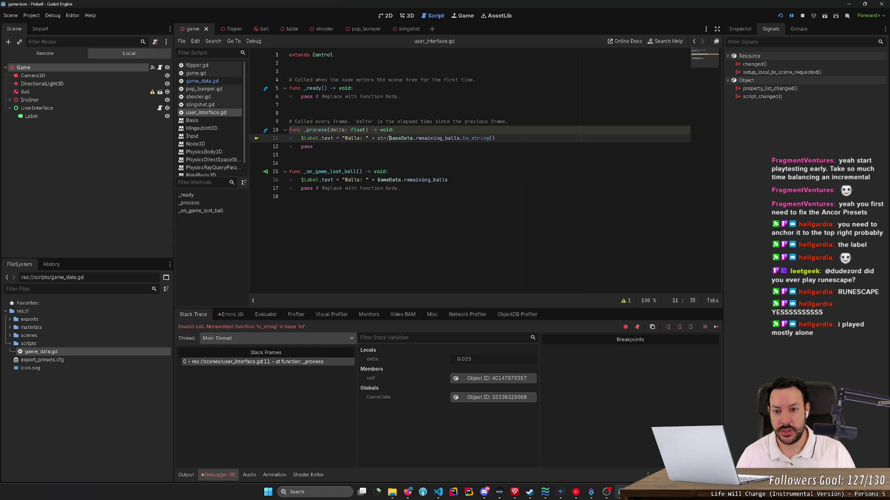
pyautogui.hotkey('ctrl', 'Right')
pyautogui.press('BackSpace')
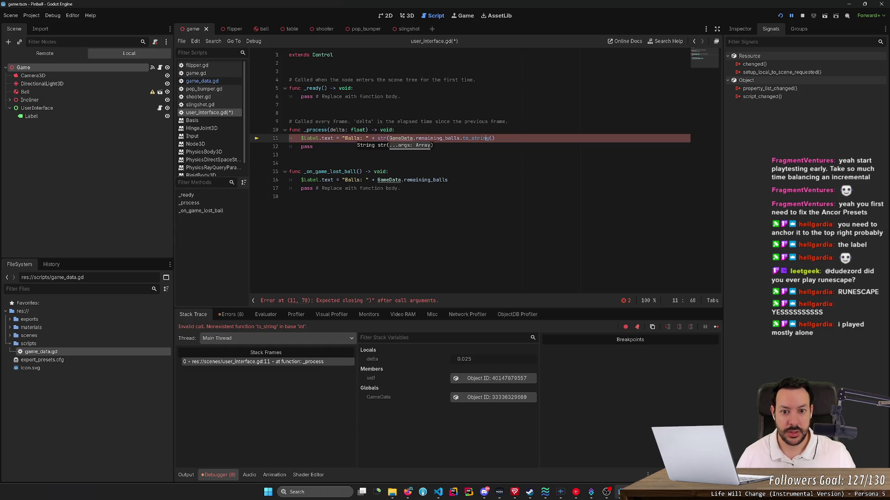
pyautogui.hotkey('shift', 'End')
pyautogui.press('Delete')
pyautogui.write(')')
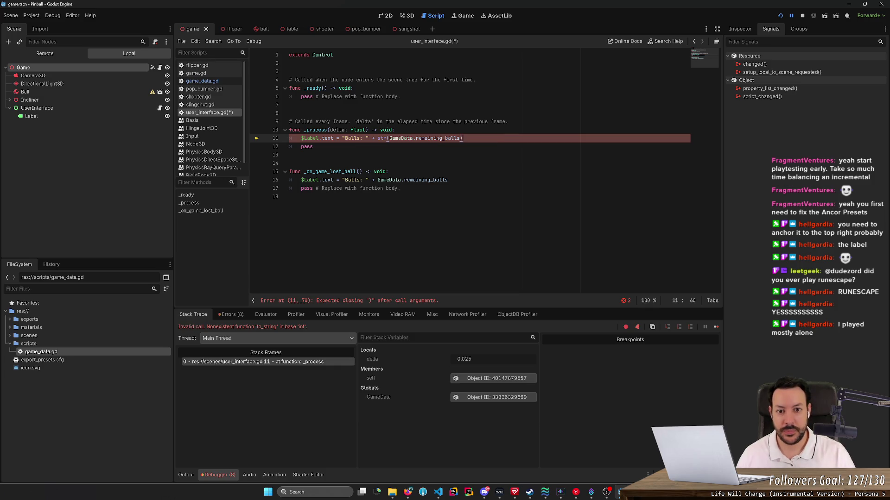
pyautogui.press('F5')
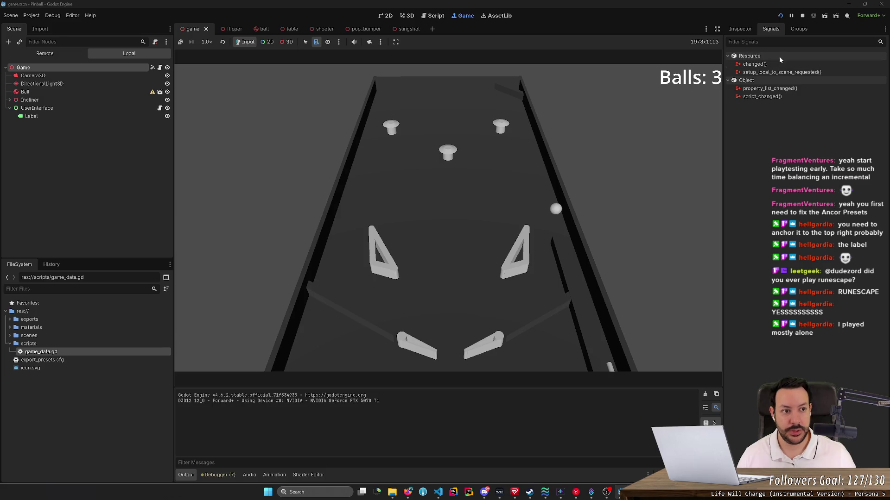
pyautogui.click(800, 16)
# - Move the str() Label line from _process into the lost-ball handler and copy it into _ready
pyautogui.hotkey('shift', 'Home')
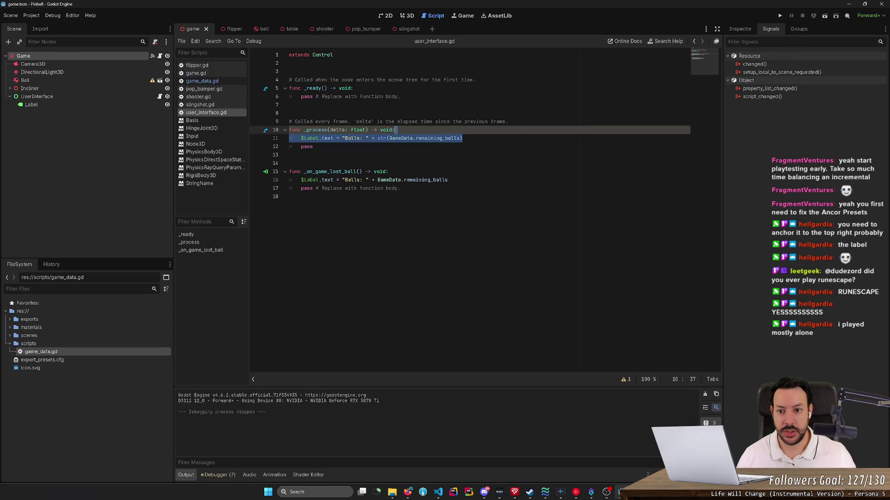
pyautogui.hotkey('ctrl', 'x')
pyautogui.press('Down')
pyautogui.press('Down')
pyautogui.press('Down')
pyautogui.hotkey('shift', 'End')
pyautogui.hotkey('ctrl', 'v')
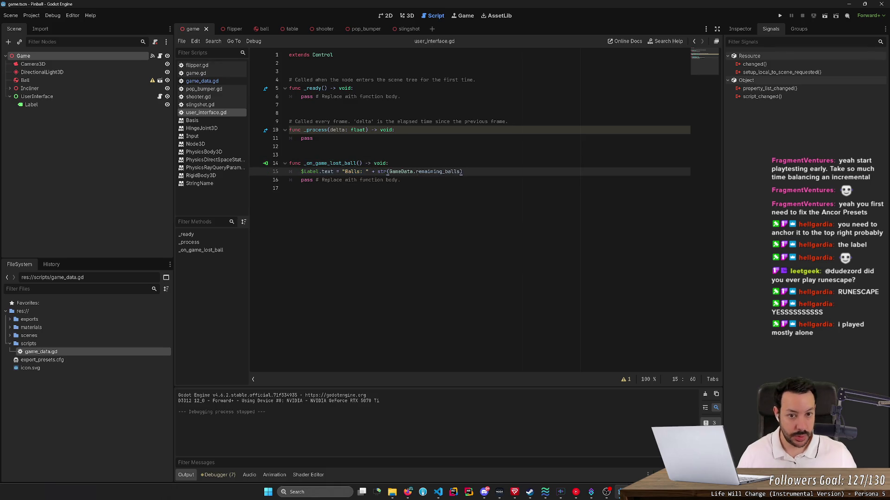
pyautogui.hotkey('ctrl', 'c')
pyautogui.press('Up')
pyautogui.press('Up')
pyautogui.press('Up')
pyautogui.press('Return')
pyautogui.hotkey('ctrl', 'v')
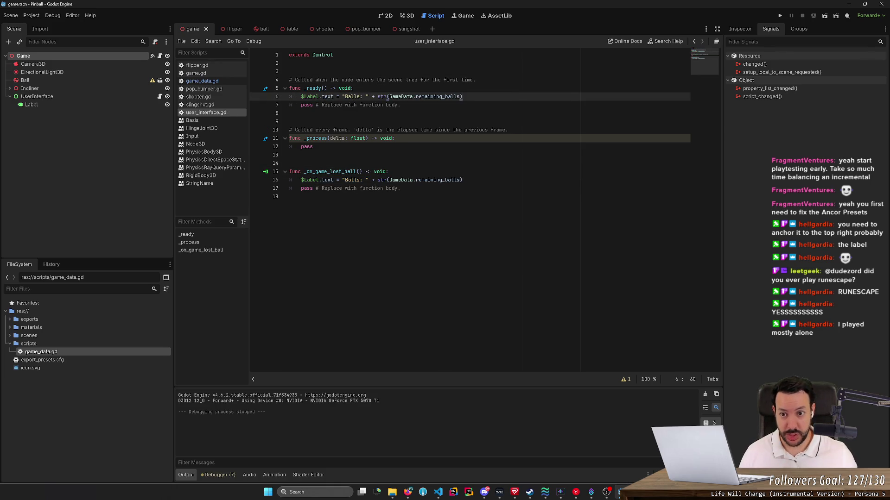
# - Playtest the table with both flippers, confirm the Balls: 3 label, then stop the game
pyautogui.click(780, 15)
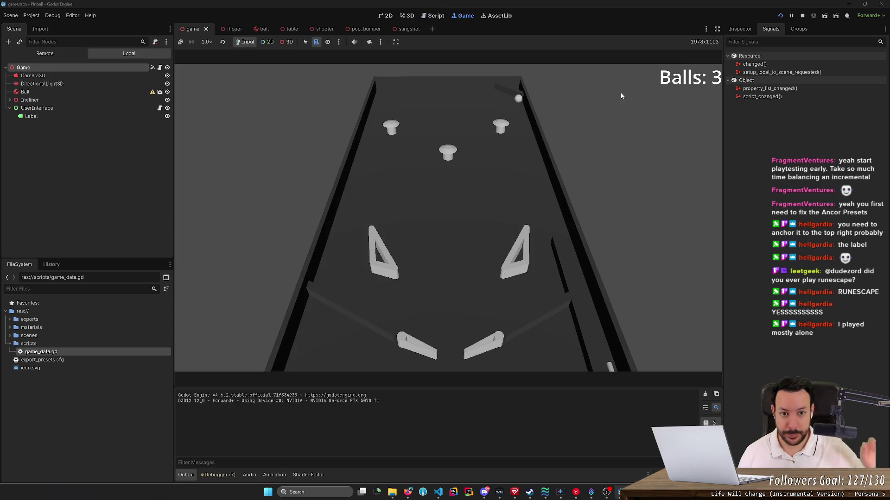
pyautogui.press('Left')
pyautogui.press('Right')
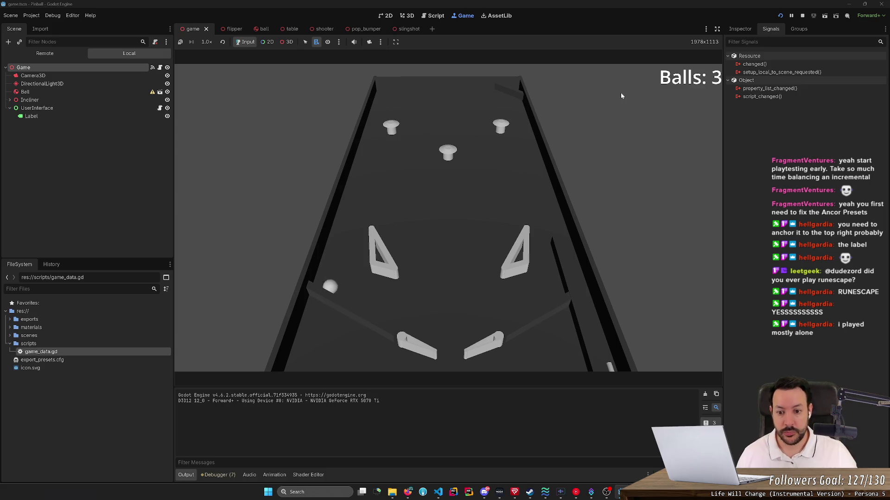
pyautogui.click(802, 16)
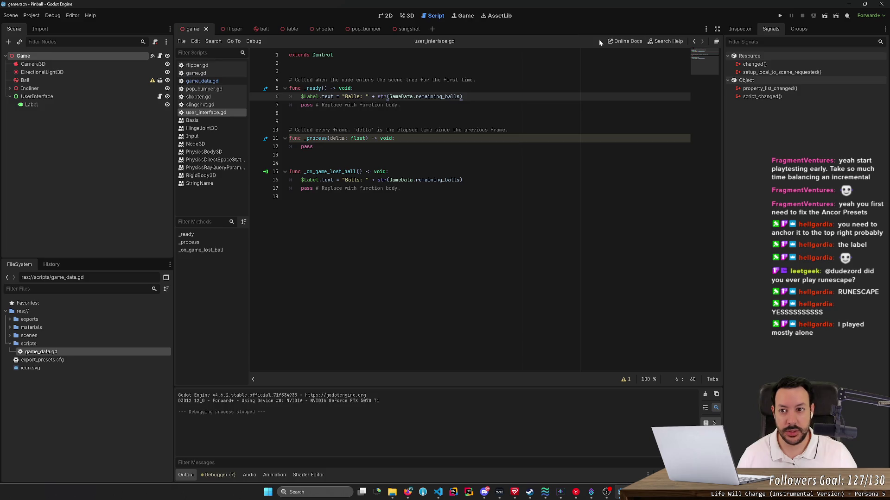
# - Switch to the 3D view, expand Incliner's children and turn the camera toward the table
pyautogui.click(408, 16)
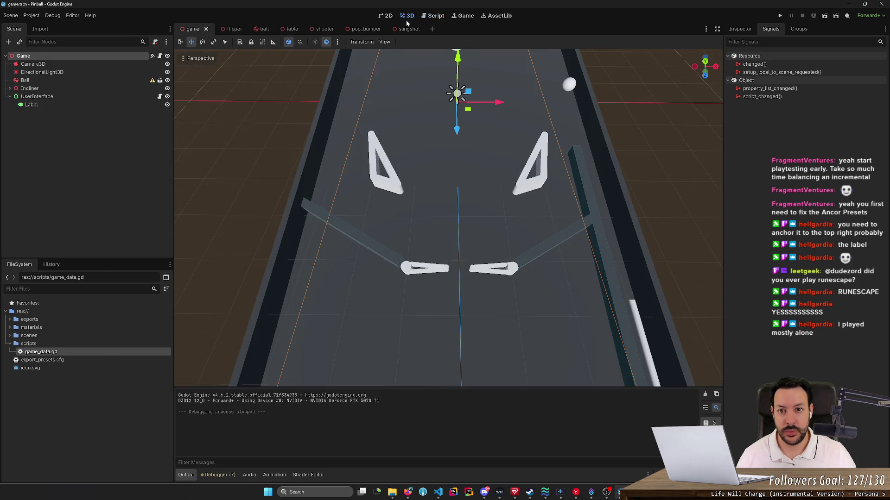
pyautogui.moveTo(459, 191)
pyautogui.mouseDown()
pyautogui.moveTo(408, 134)
pyautogui.moveTo(491, 205)
pyautogui.moveTo(463, 222)
pyautogui.moveTo(485, 207)
pyautogui.mouseUp()
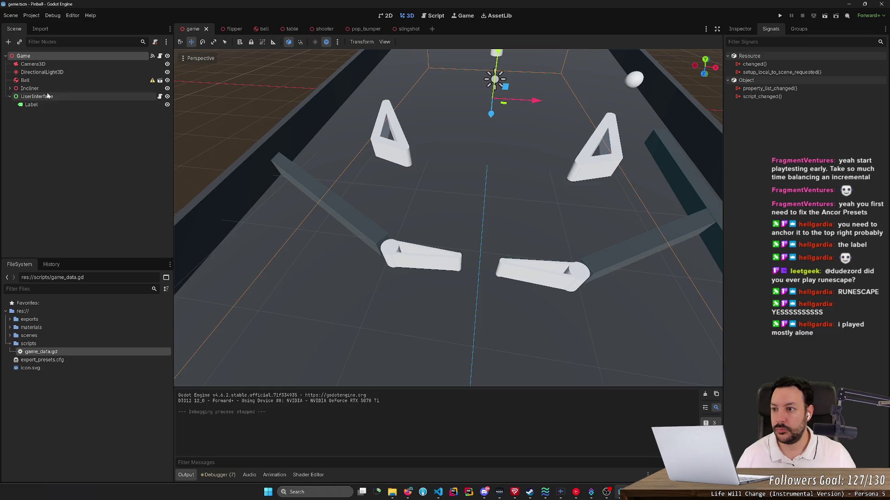
pyautogui.click(11, 88)
pyautogui.scroll(-1, 68, 138)
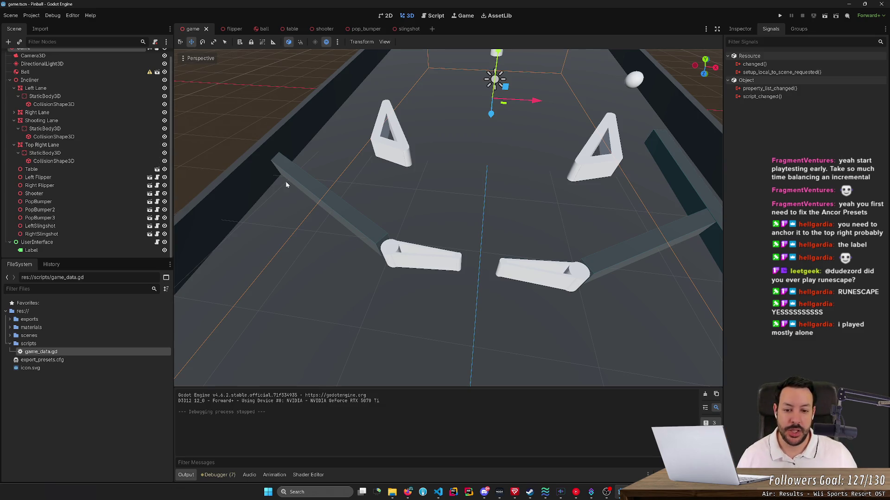
pyautogui.moveTo(285, 181); pyautogui.dragTo(337, 188)
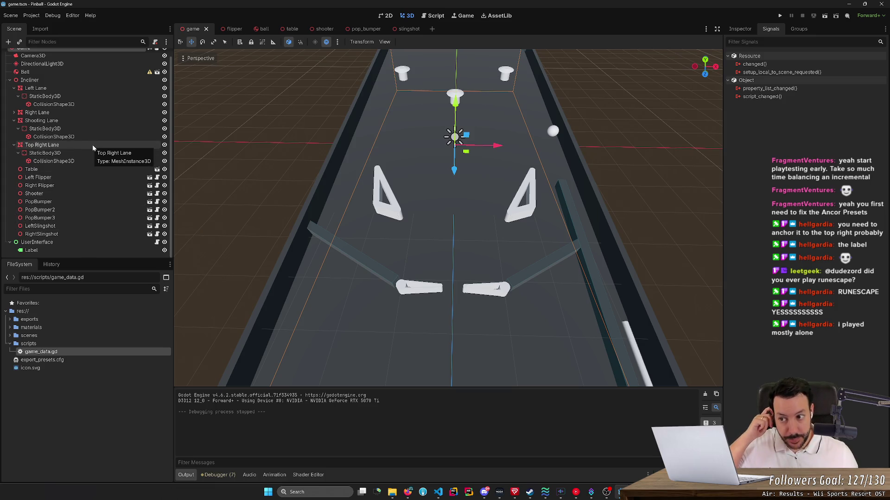
# - Collapse the Left Lane branch and start adding a child node to Incliner
pyautogui.click(13, 90)
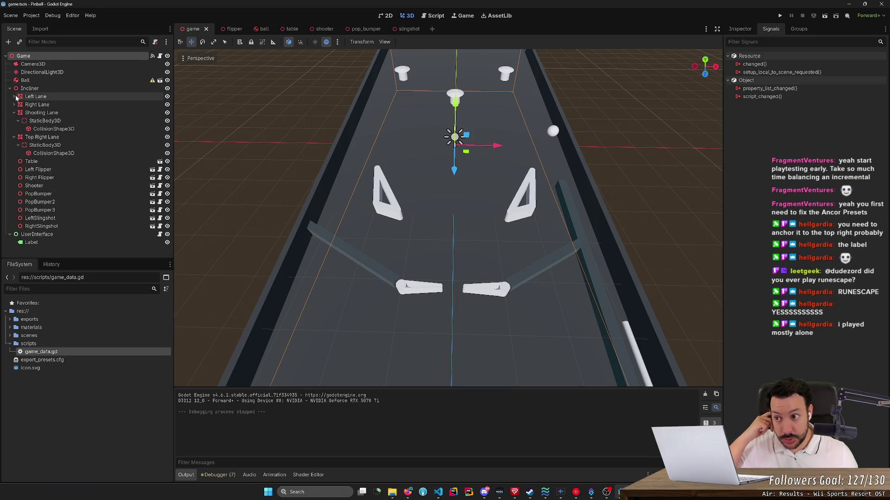
pyautogui.rightClick(36, 89)
pyautogui.click(47, 98)
# - Add an Area3D child node under Incliner and show its properties in the Inspector
pyautogui.write('area3d')
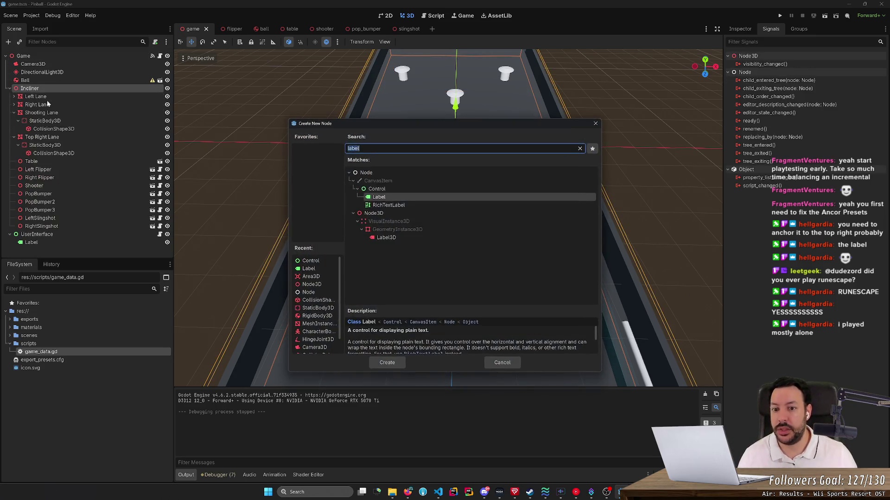
pyautogui.press('Return')
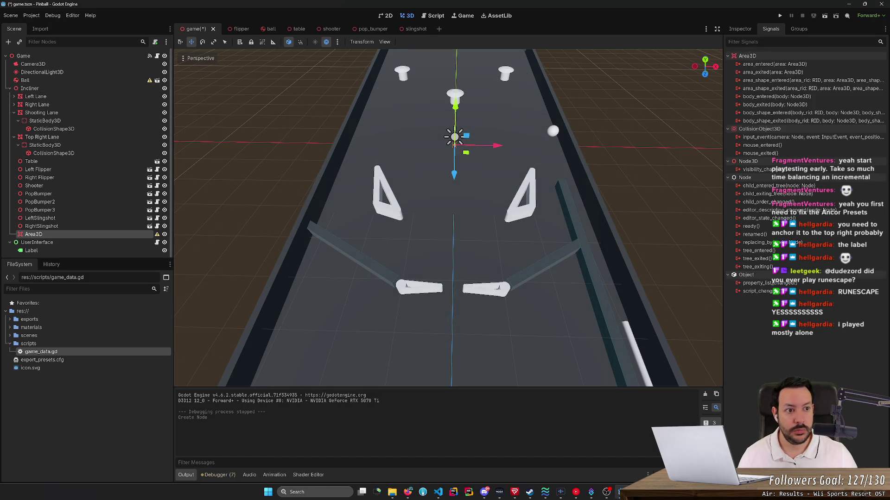
pyautogui.click(740, 29)
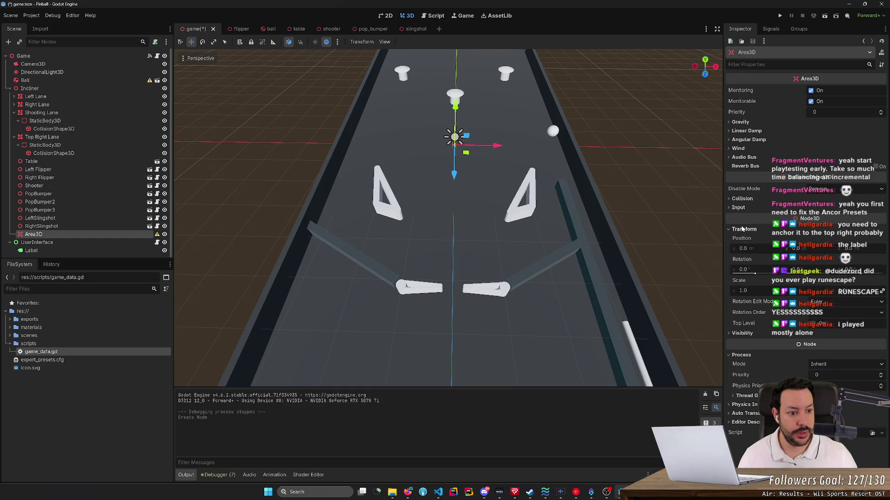
# - Slide the Area3D along the table toward the drain below the flippers
pyautogui.moveTo(523, 249)
pyautogui.mouseDown()
pyautogui.moveTo(523, 186)
pyautogui.moveTo(460, 250)
pyautogui.moveTo(422, 320)
pyautogui.moveTo(447, 237)
pyautogui.mouseUp()
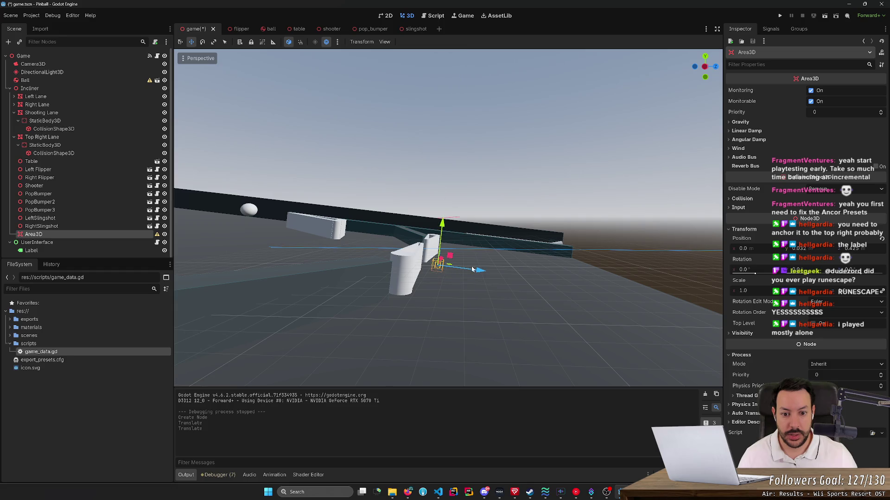
pyautogui.moveTo(472, 270)
pyautogui.mouseDown()
pyautogui.moveTo(519, 278)
pyautogui.moveTo(526, 265)
pyautogui.moveTo(517, 257)
pyautogui.moveTo(177, 259)
pyautogui.mouseUp()
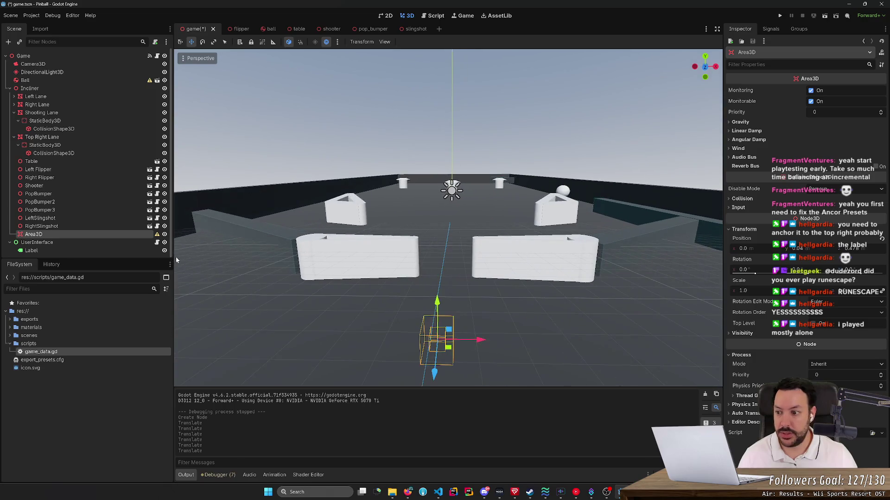
pyautogui.rightClick(140, 234)
# - Add a CollisionShape3D under Area3D with a new BoxShape3D, its x size reset to 1.0
pyautogui.click(161, 241)
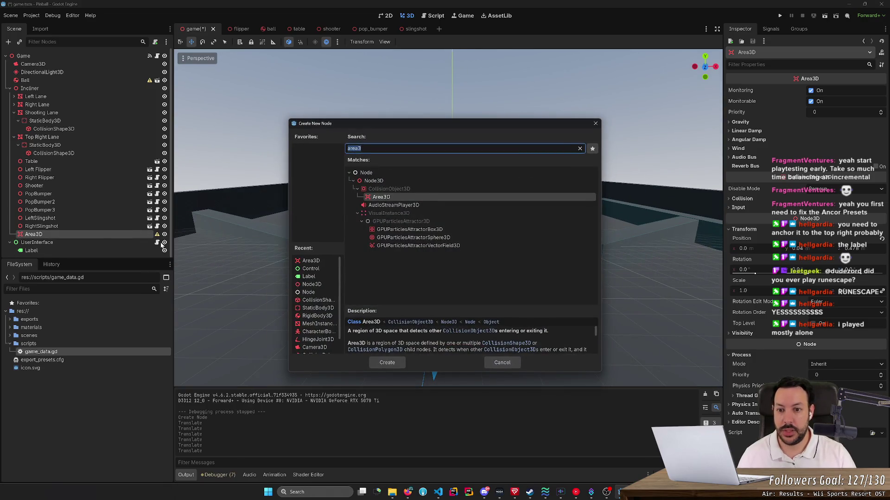
pyautogui.write('collision')
pyautogui.doubleClick(531, 179)
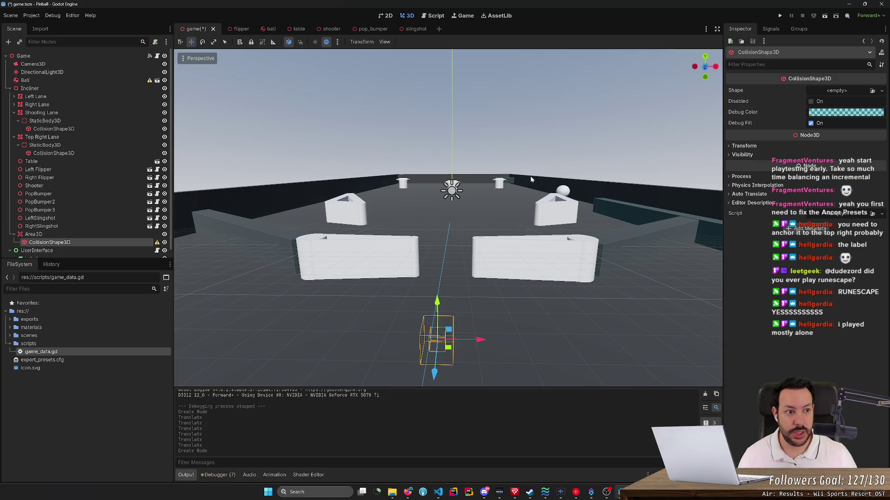
pyautogui.click(837, 91)
pyautogui.click(840, 132)
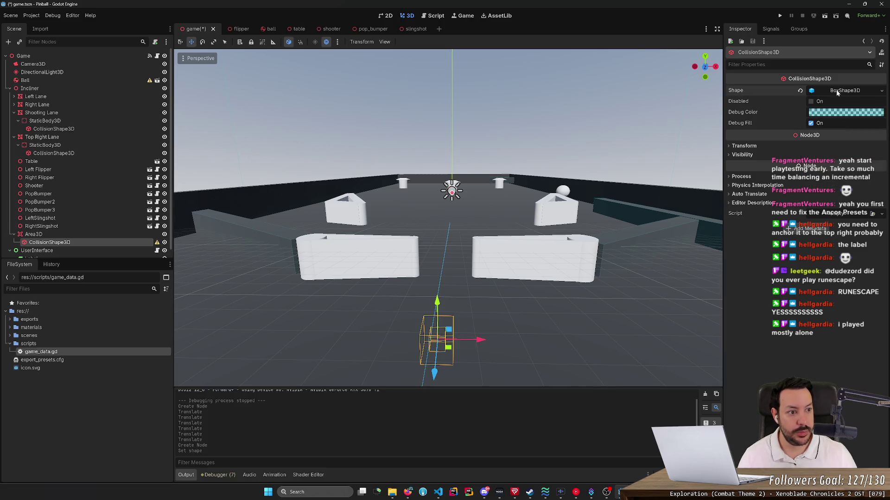
pyautogui.click(835, 91)
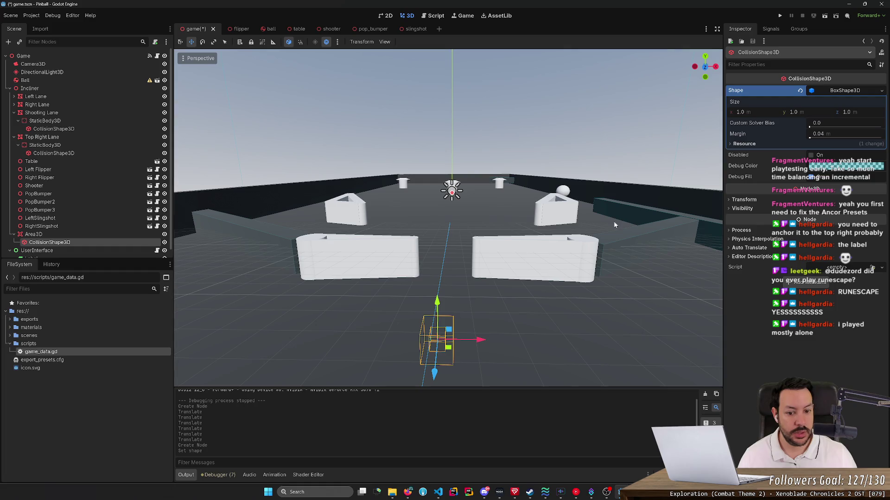
pyautogui.click(86, 235)
pyautogui.click(85, 242)
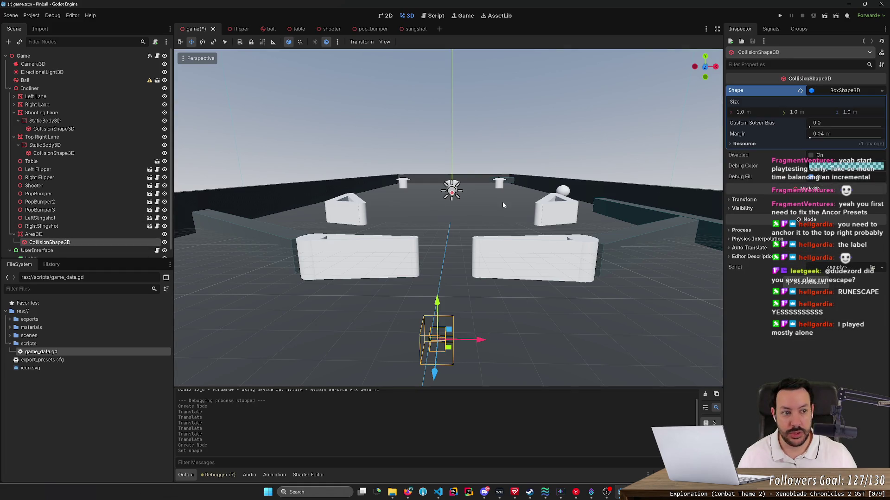
pyautogui.moveTo(751, 116); pyautogui.dragTo(741, 115)
pyautogui.click(741, 112)
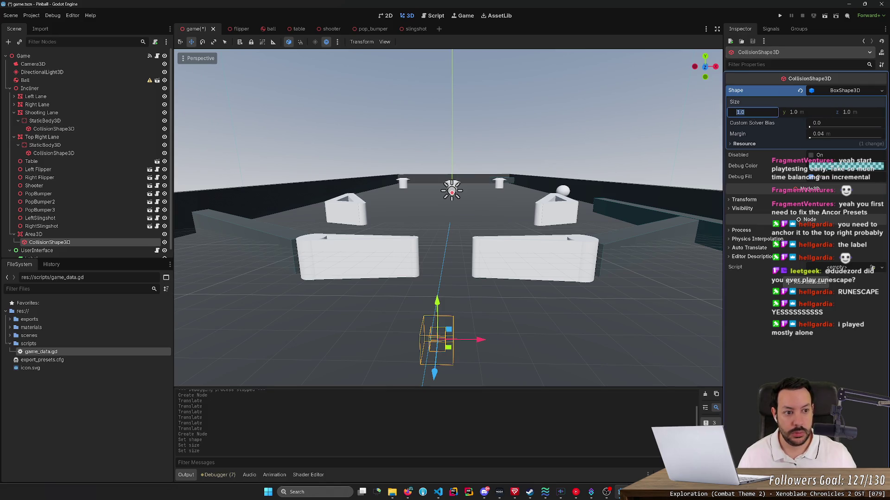
# - Drag the box's handles to narrow its x size and shorten its depth to about 0.5
pyautogui.moveTo(445, 217)
pyautogui.mouseDown()
pyautogui.moveTo(454, 194)
pyautogui.moveTo(500, 218)
pyautogui.moveTo(402, 239)
pyautogui.mouseUp()
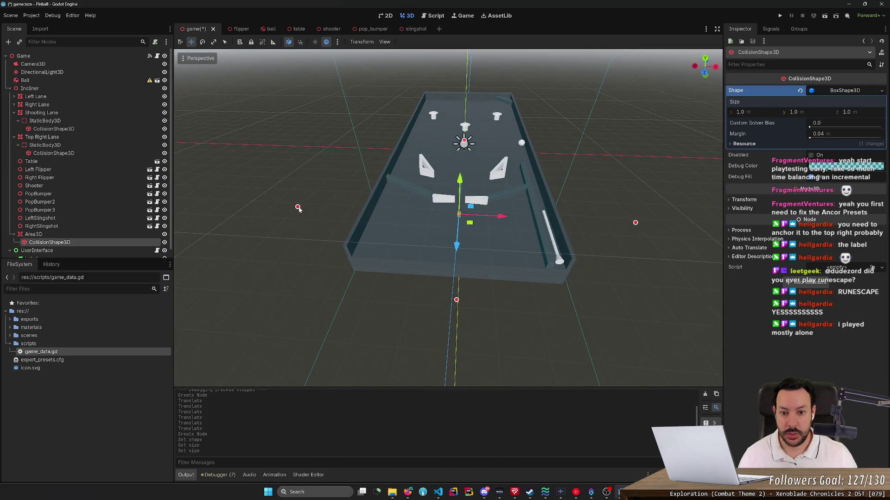
pyautogui.moveTo(297, 207); pyautogui.dragTo(387, 211)
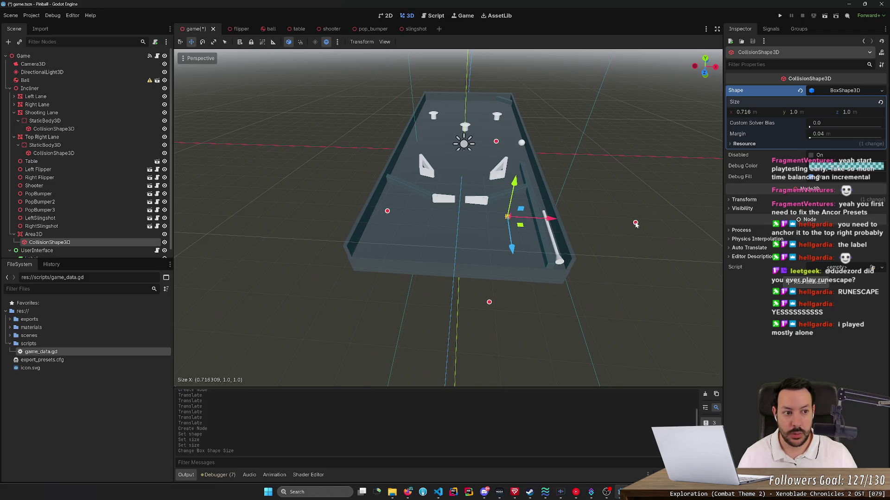
pyautogui.moveTo(636, 225)
pyautogui.mouseDown()
pyautogui.moveTo(479, 232)
pyautogui.moveTo(482, 218)
pyautogui.mouseUp()
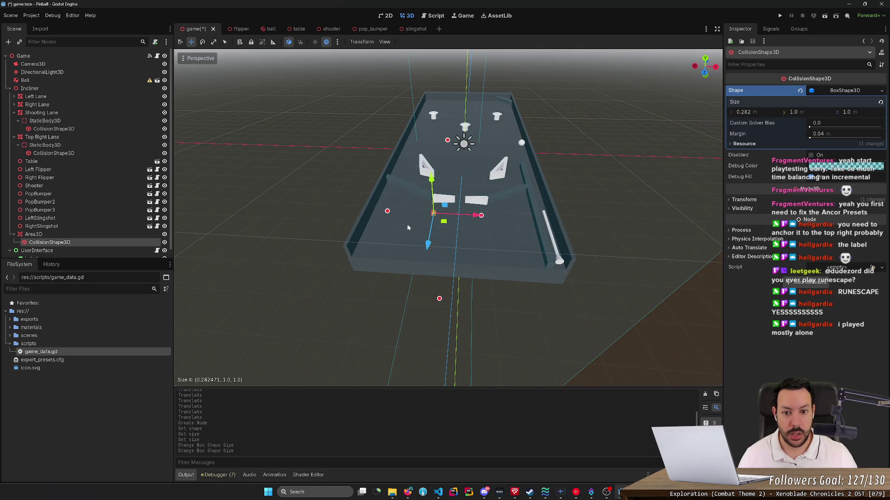
pyautogui.moveTo(387, 212); pyautogui.dragTo(447, 218)
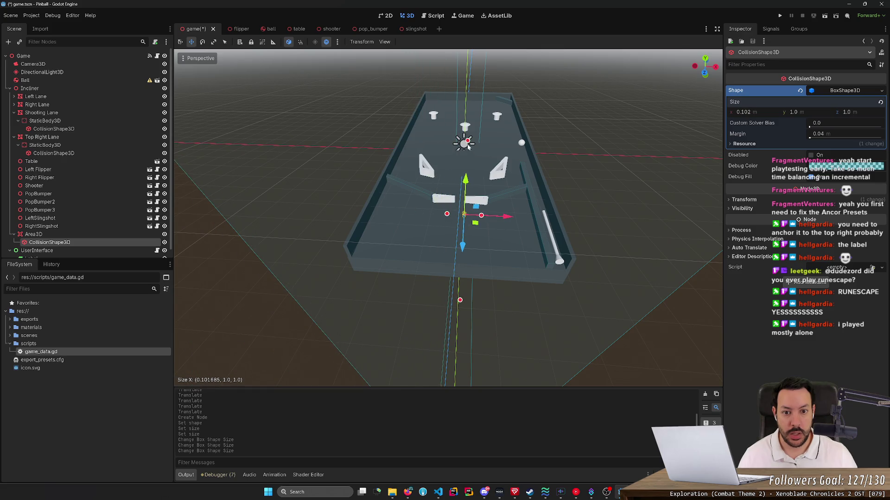
pyautogui.moveTo(468, 142); pyautogui.dragTo(466, 151)
pyautogui.scroll(5, 448, 218)
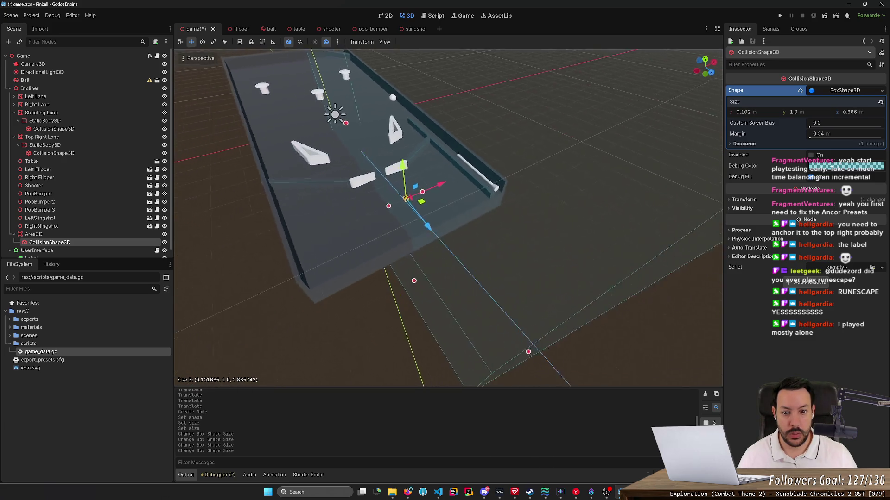
pyautogui.moveTo(448, 218)
pyautogui.mouseDown()
pyautogui.moveTo(428, 160)
pyautogui.moveTo(390, 242)
pyautogui.moveTo(389, 310)
pyautogui.moveTo(366, 259)
pyautogui.moveTo(289, 189)
pyautogui.moveTo(394, 201)
pyautogui.mouseUp()
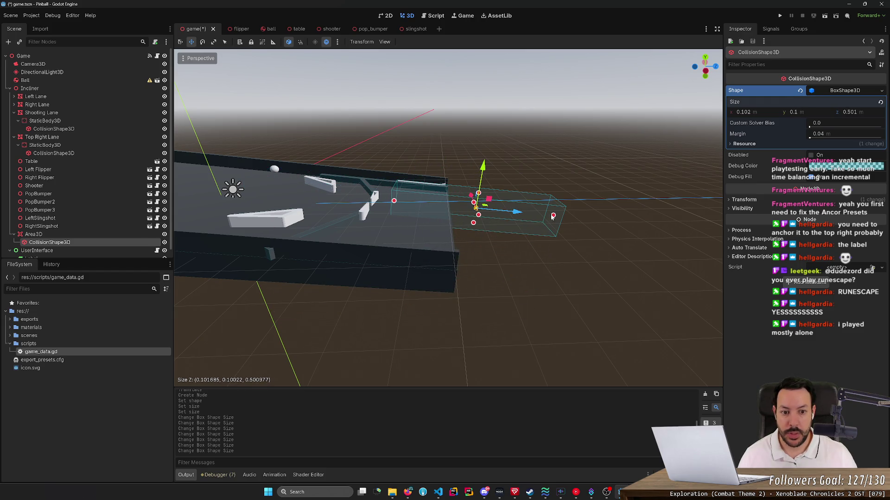
pyautogui.moveTo(553, 215)
pyautogui.mouseDown()
pyautogui.moveTo(414, 212)
pyautogui.moveTo(395, 232)
pyautogui.moveTo(445, 250)
pyautogui.mouseUp()
pyautogui.moveTo(446, 311); pyautogui.dragTo(484, 308)
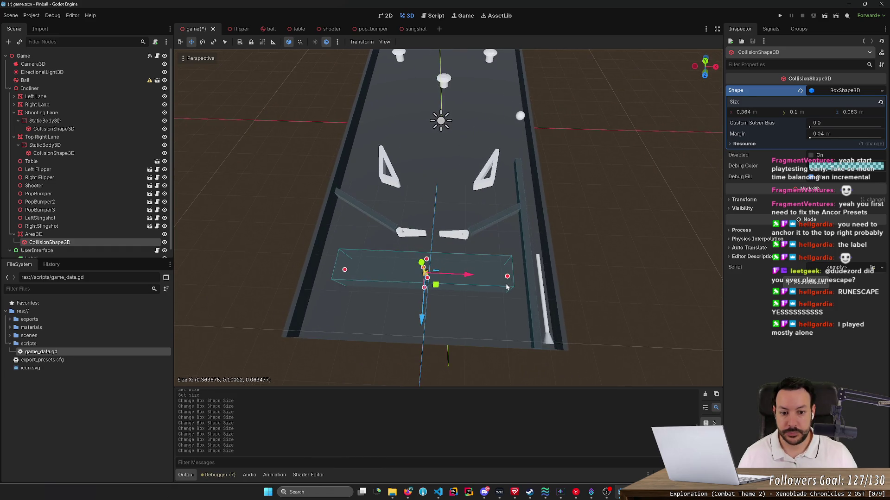
# - Shape the box into a thin 0.474 × 0.041 × 0.038 m strip across the table and save
pyautogui.moveTo(513, 278); pyautogui.dragTo(505, 251)
pyautogui.moveTo(354, 257); pyautogui.dragTo(327, 259)
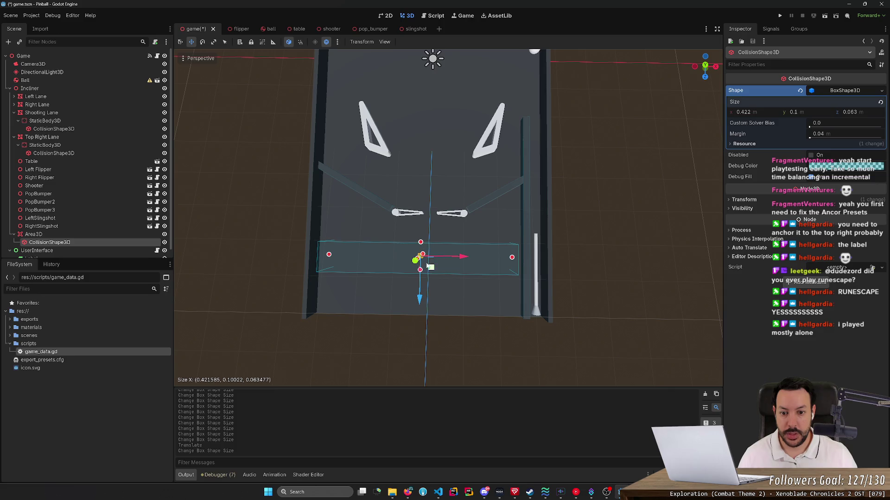
pyautogui.moveTo(420, 271); pyautogui.dragTo(421, 261)
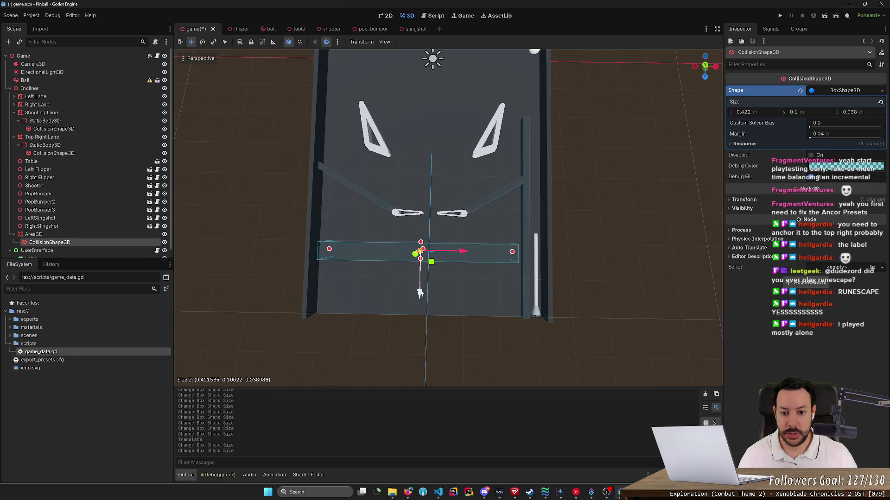
pyautogui.moveTo(419, 293)
pyautogui.mouseDown()
pyautogui.moveTo(403, 273)
pyautogui.moveTo(324, 249)
pyautogui.moveTo(452, 256)
pyautogui.mouseUp()
pyautogui.moveTo(510, 223)
pyautogui.mouseDown()
pyautogui.moveTo(528, 225)
pyautogui.moveTo(491, 260)
pyautogui.mouseUp()
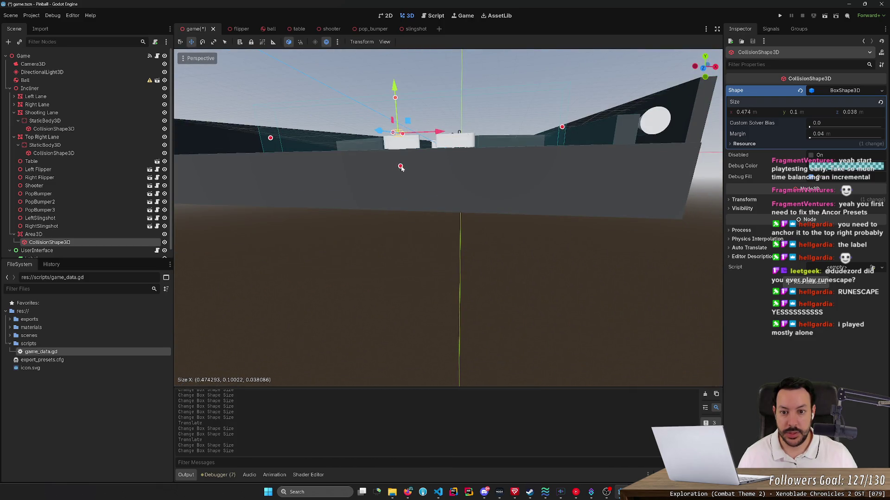
pyautogui.moveTo(401, 168); pyautogui.dragTo(451, 250)
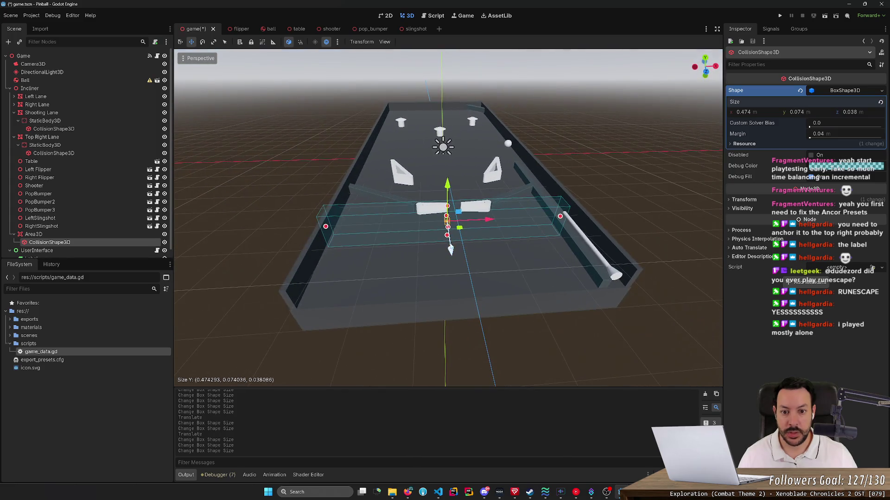
pyautogui.moveTo(449, 209); pyautogui.dragTo(448, 221)
pyautogui.hotkey('ctrl', 's')
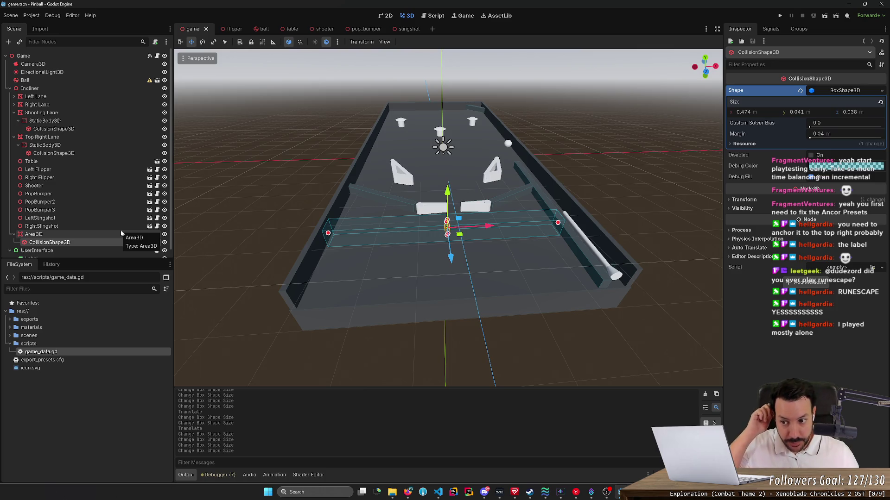
pyautogui.click(122, 234)
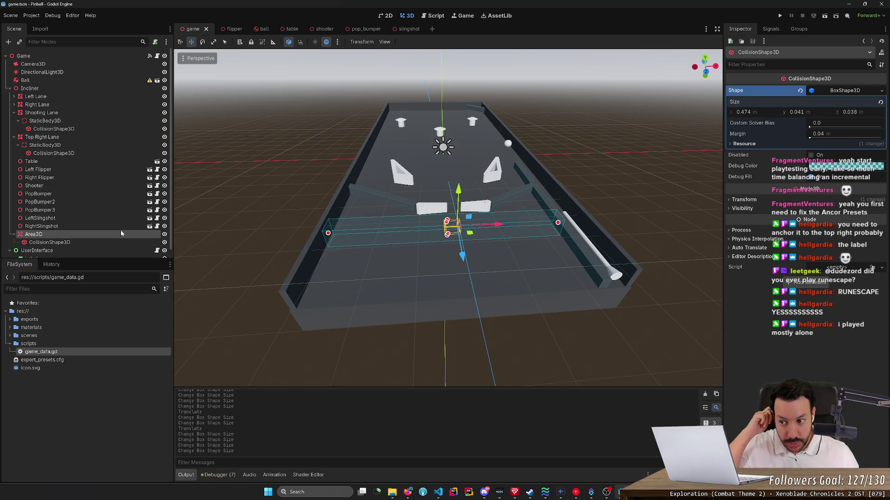
pyautogui.click(770, 29)
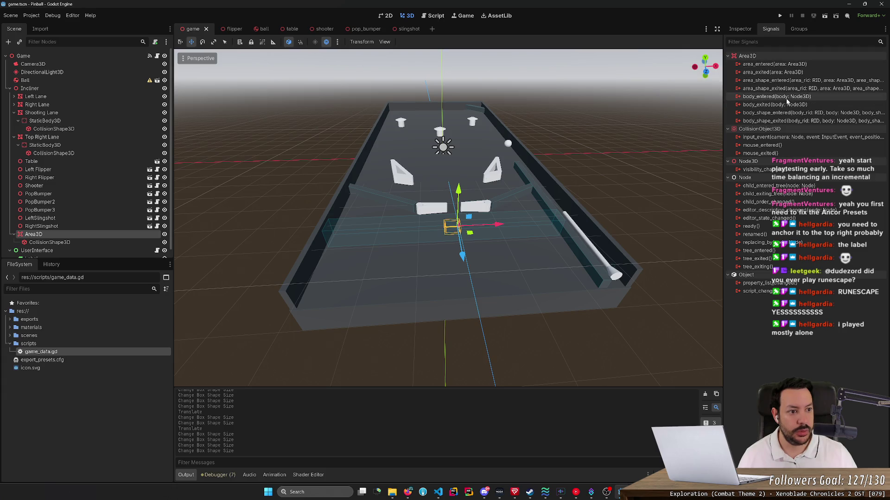
pyautogui.click(786, 101)
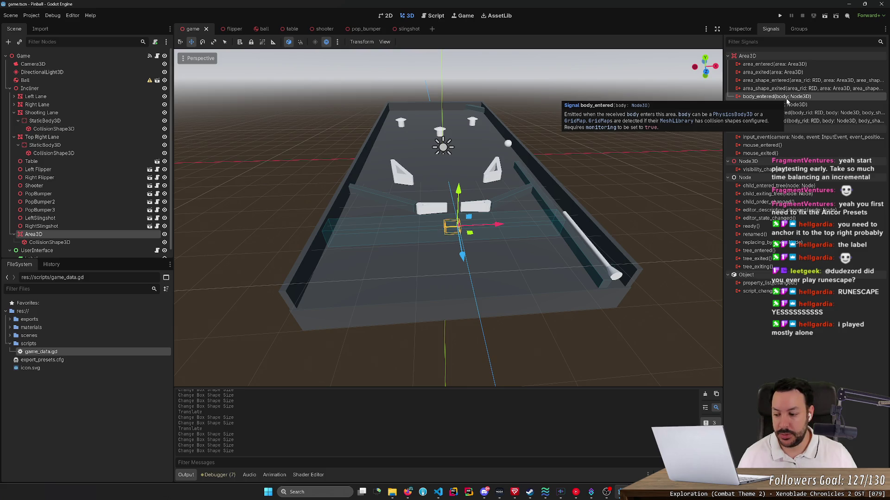
pyautogui.rightClick(801, 97)
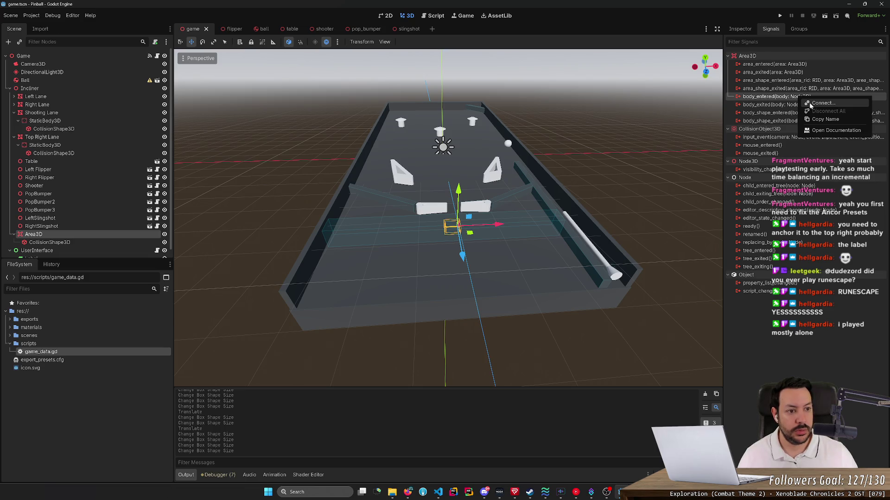
pyautogui.click(780, 106)
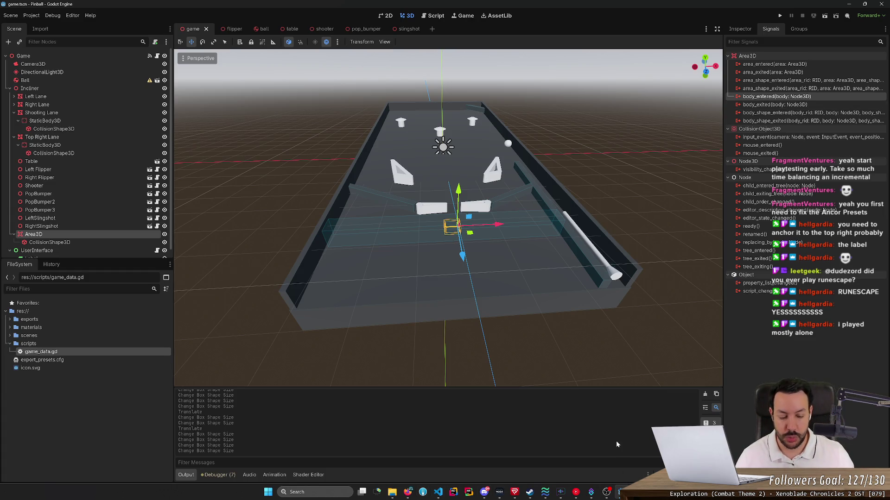
pyautogui.press('super')
pyautogui.press('super')
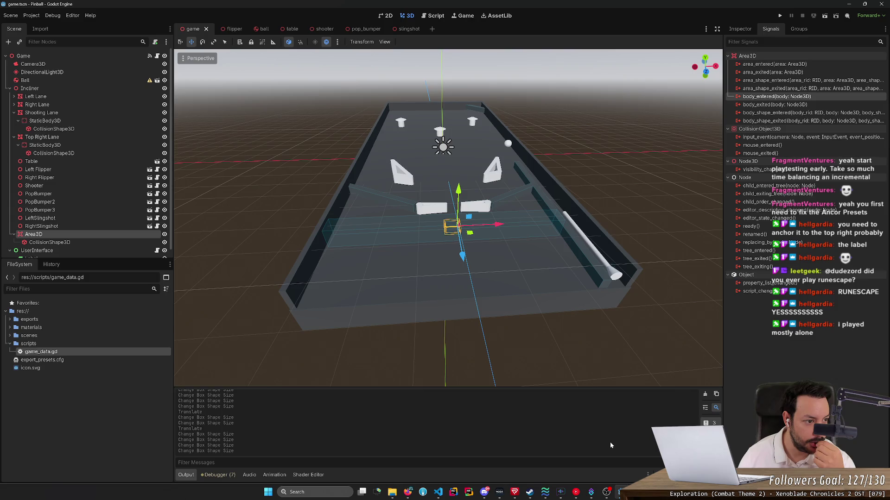
pyautogui.hotkey('alt', 'Tab')
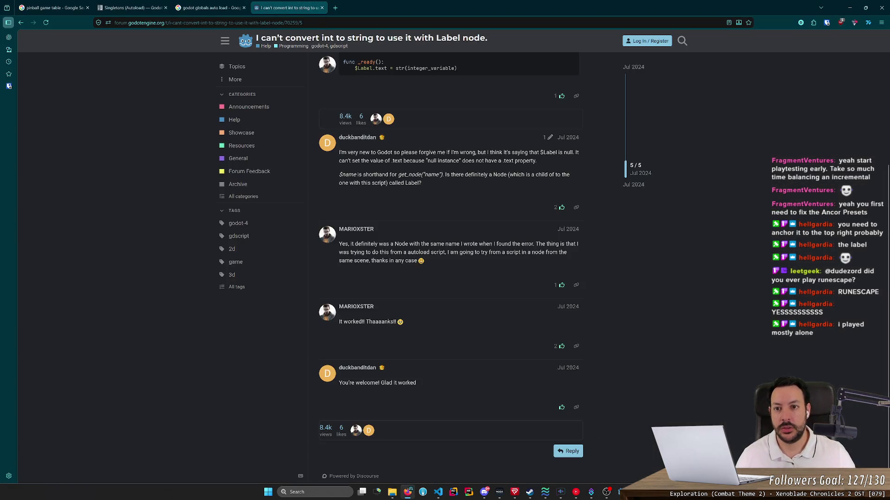
# - Open a blank Firefox tab, then launch Visual Pinball and open the Space Cadet table file
pyautogui.click(334, 8)
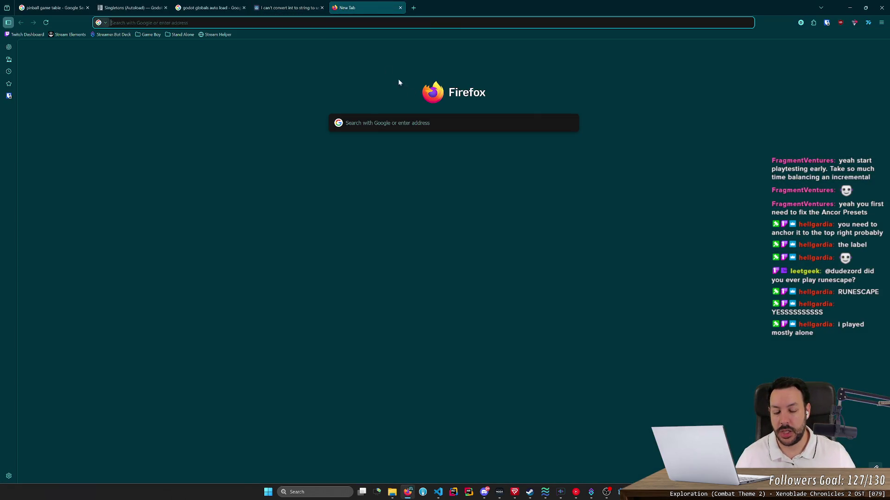
pyautogui.click(277, 496)
pyautogui.write('visual pinball')
pyautogui.press('Return')
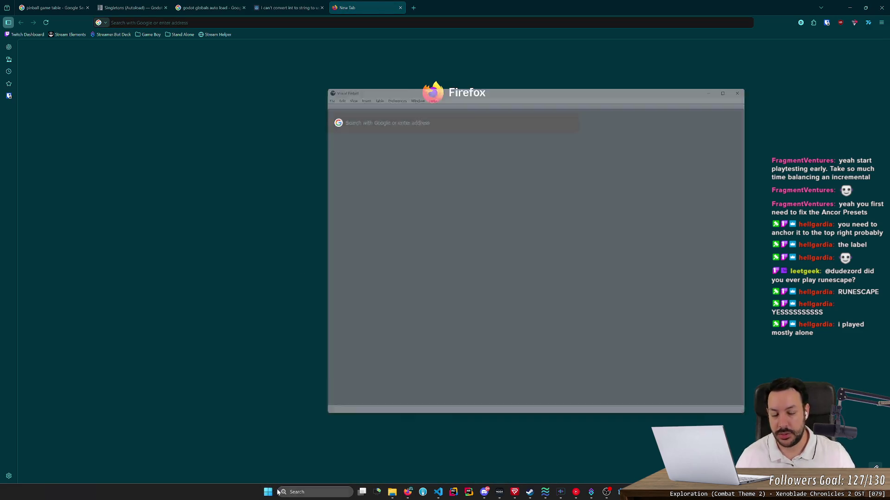
pyautogui.doubleClick(420, 255)
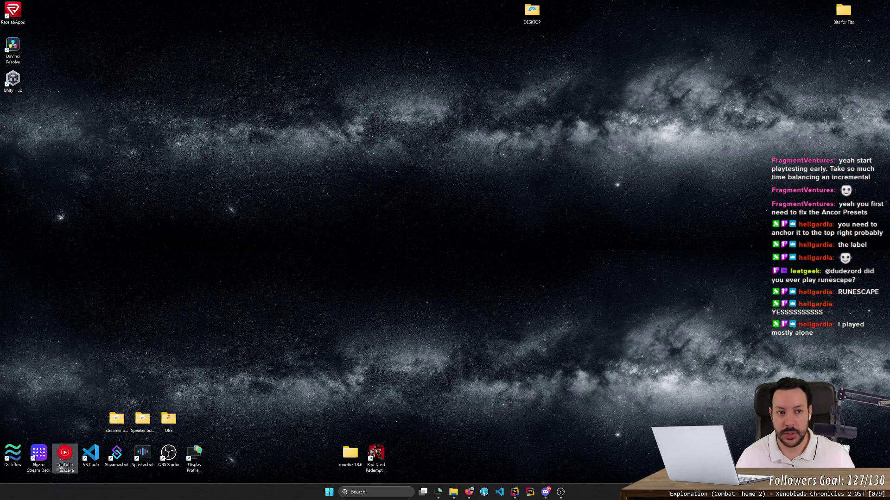
# - Add a credit with 5, start a new game with 1, and launch the ball
pyautogui.press('5')
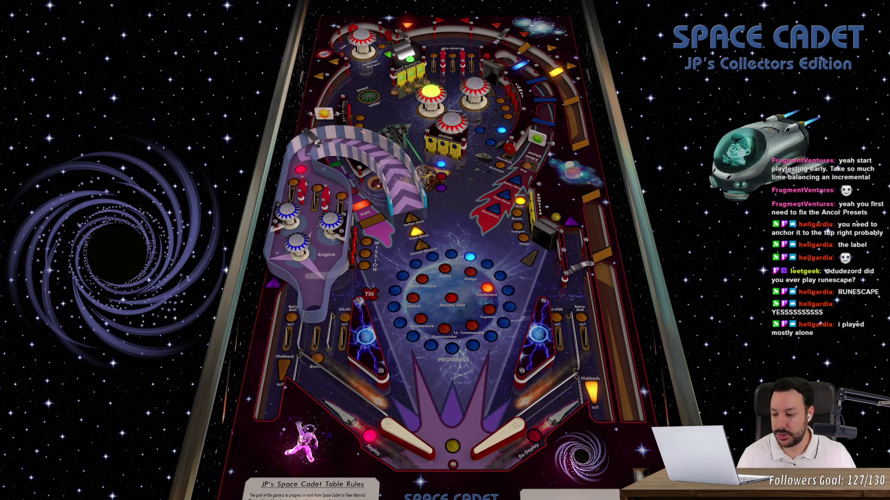
pyautogui.press('shift')
pyautogui.press('shift')
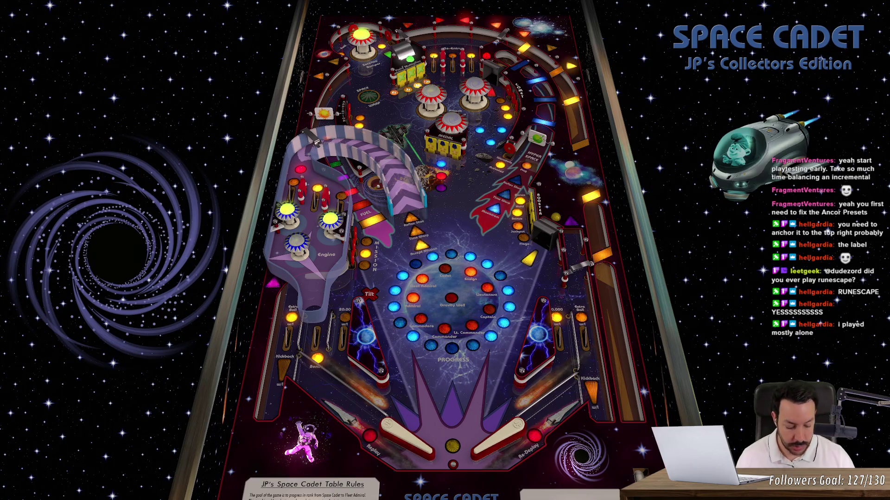
pyautogui.press('shift')
pyautogui.press('shift')
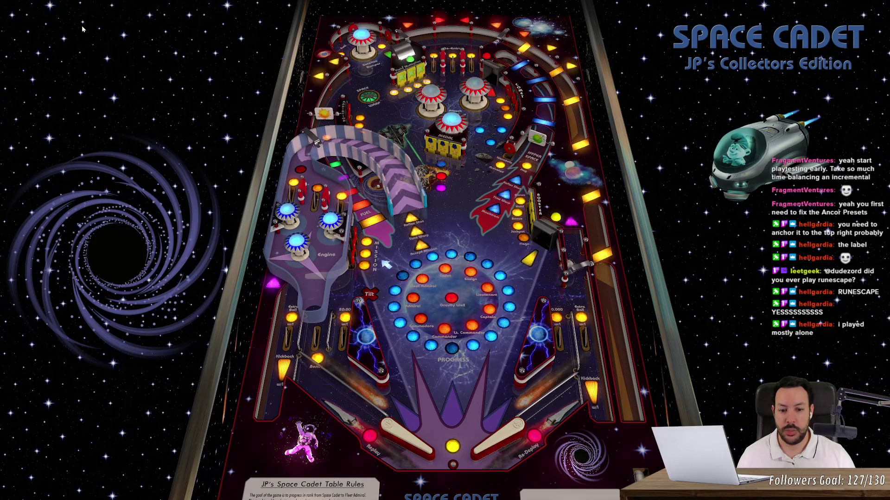
pyautogui.press('1')
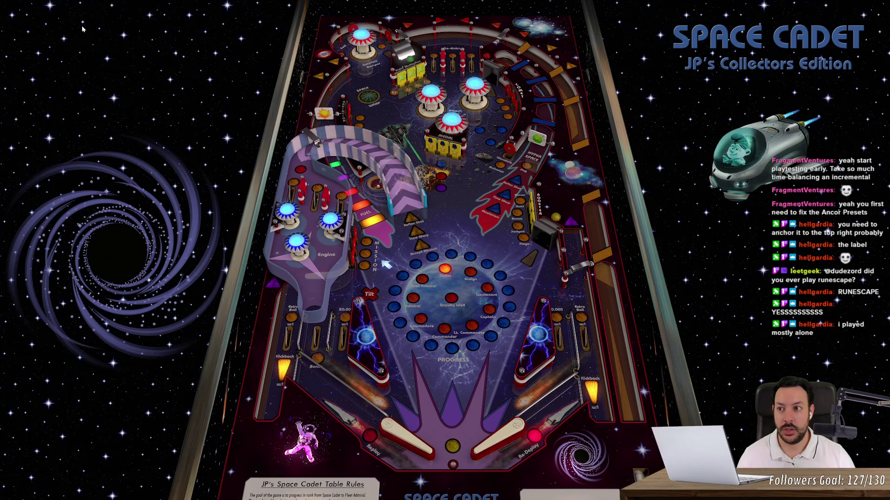
pyautogui.press('space')
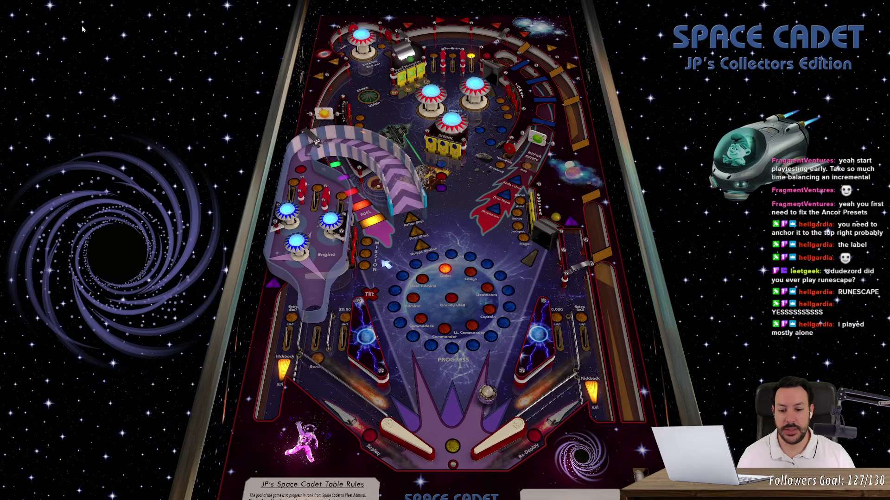
# - Keep the ball in play using the Z and / flipper keys
pyautogui.press('/')
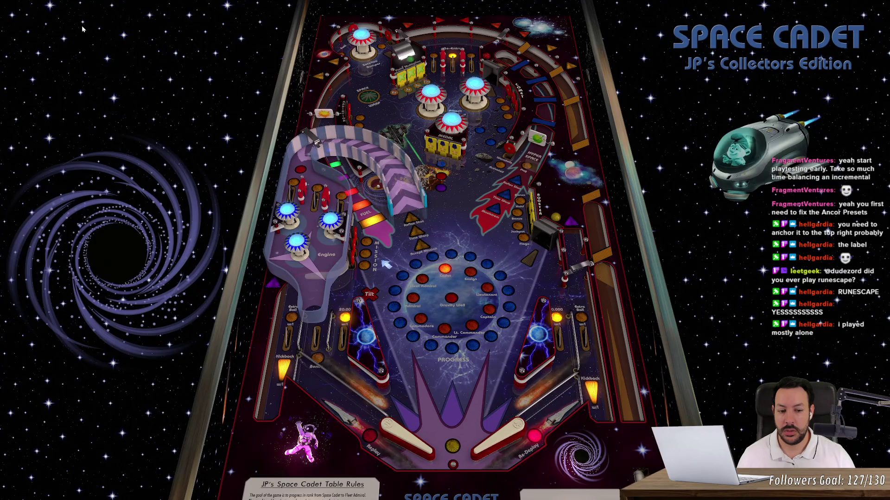
pyautogui.press('/')
pyautogui.press('z')
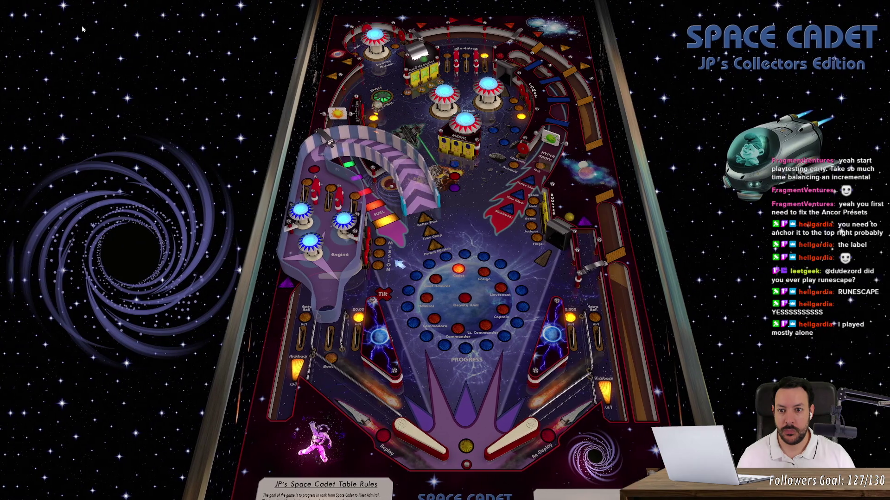
pyautogui.press('space')
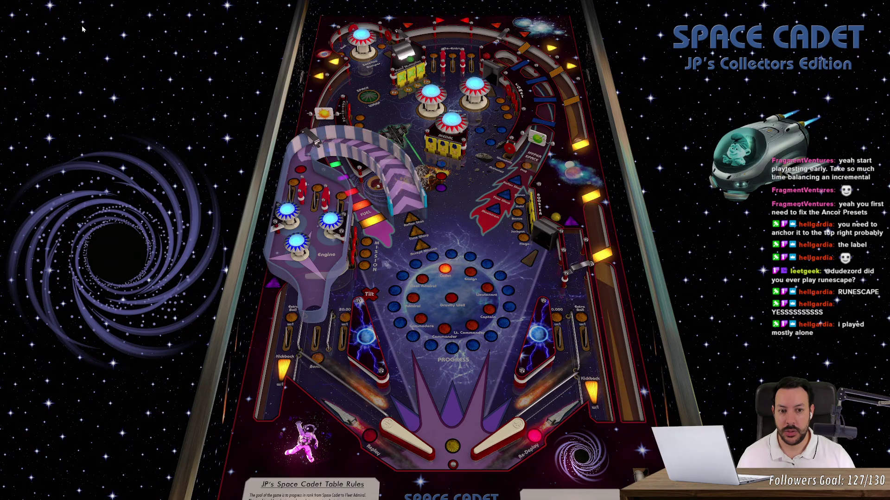
pyautogui.press('z')
pyautogui.press('/')
pyautogui.press('z')
pyautogui.press('z')
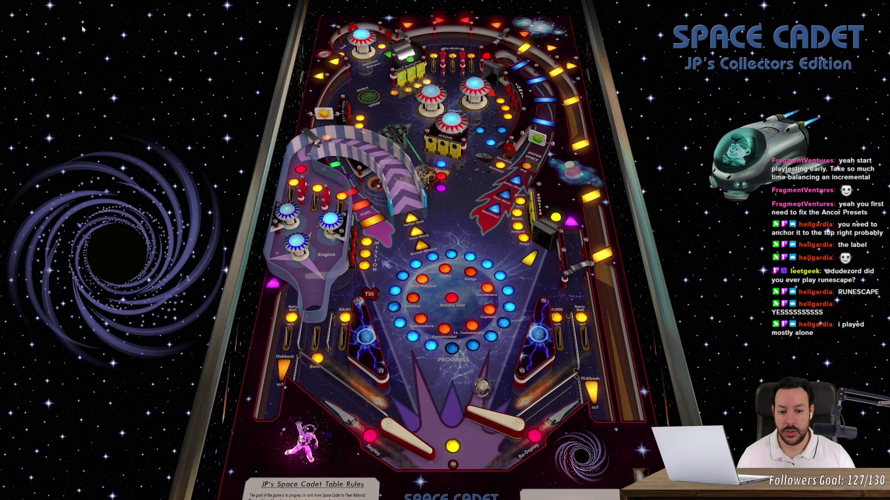
pyautogui.press('/')
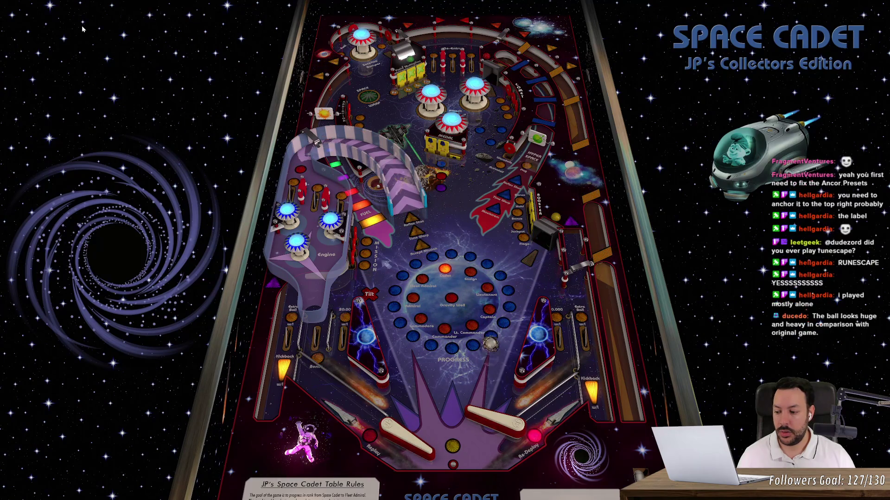
pyautogui.press('z')
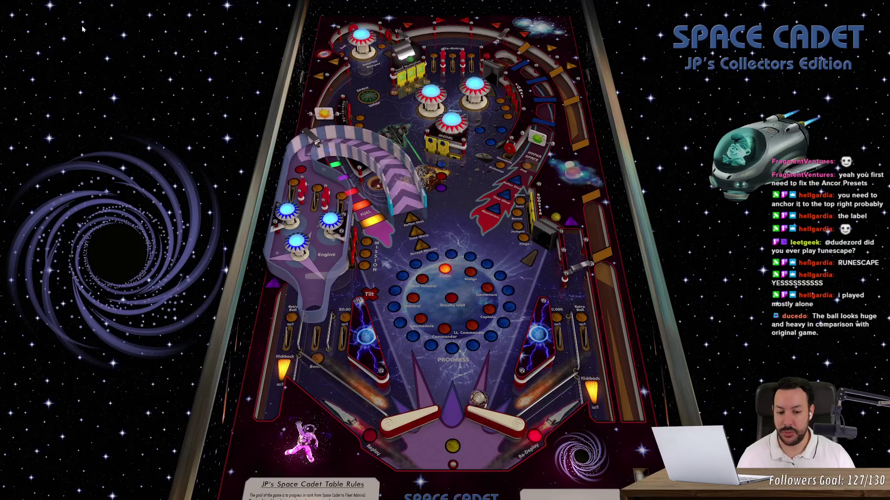
pyautogui.press('/')
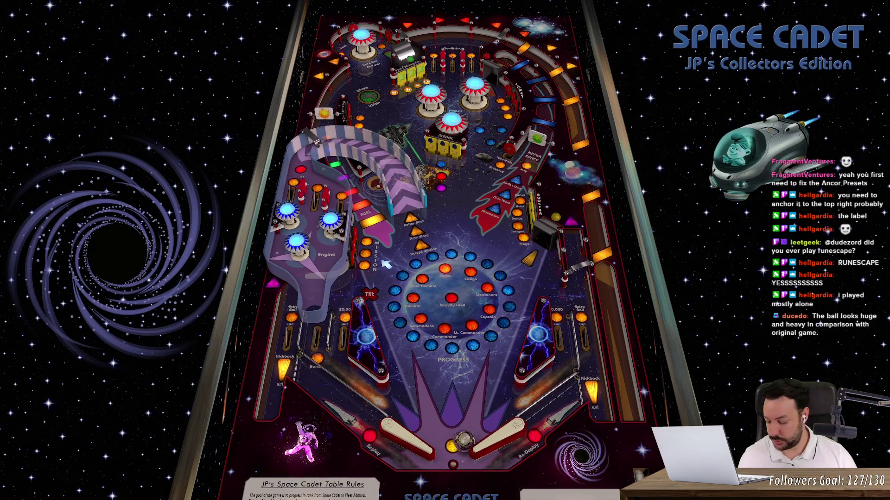
# - Work the Z and / flippers to keep the ball alive until it drains down the right outlane
pyautogui.press('z')
pyautogui.press('z')
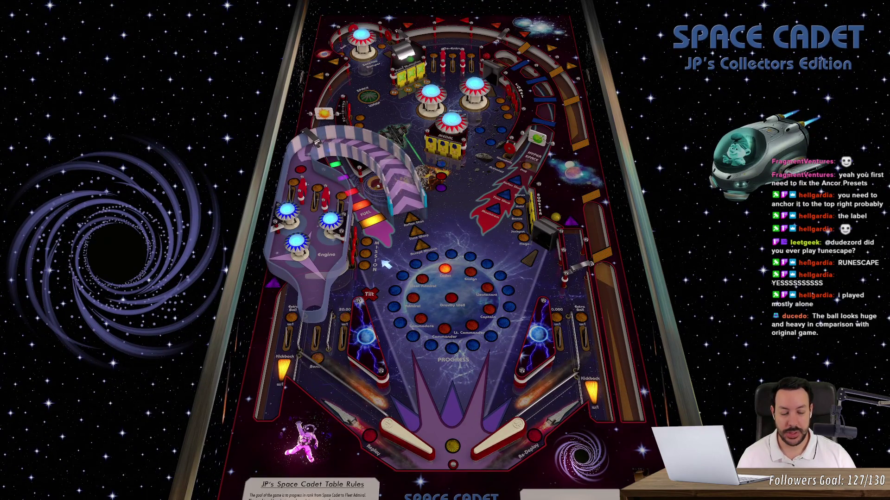
pyautogui.press('/')
pyautogui.press('z')
pyautogui.press('/')
pyautogui.press('z')
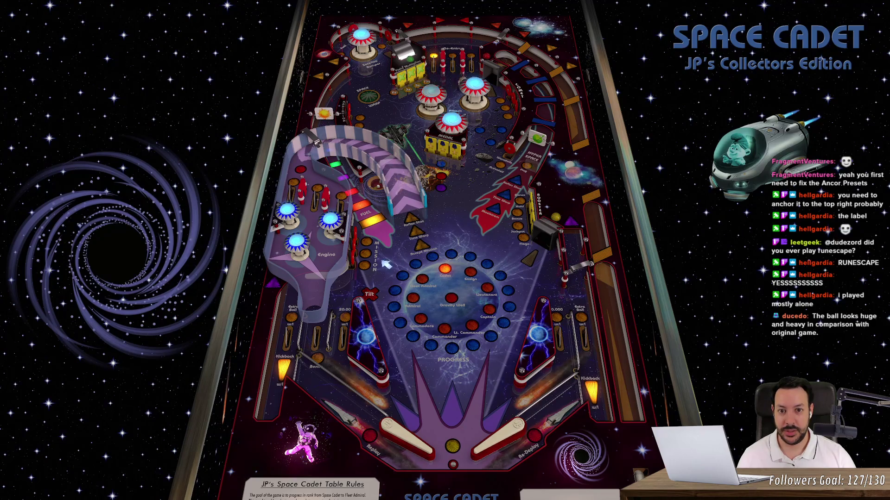
pyautogui.press('z')
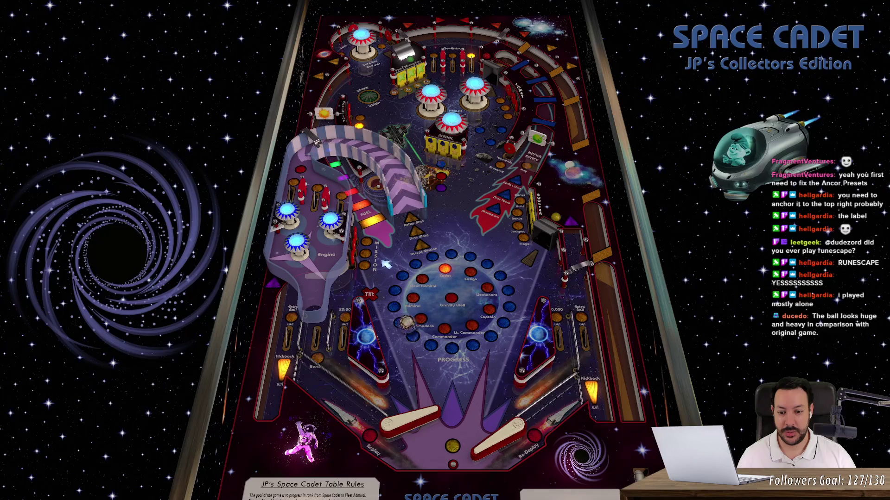
pyautogui.press('/')
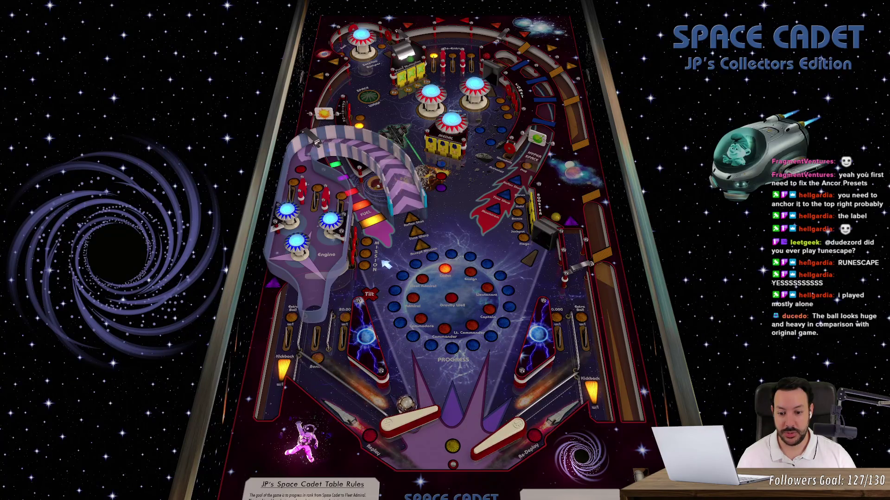
pyautogui.press('z')
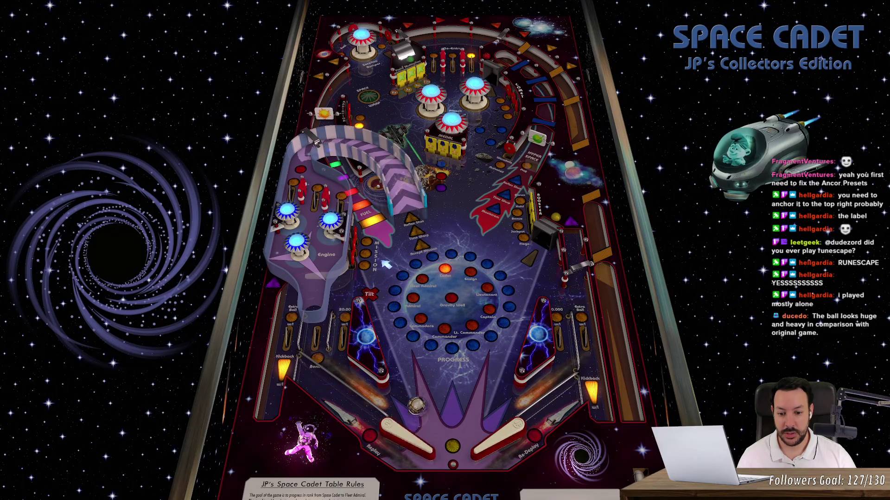
pyautogui.press('z')
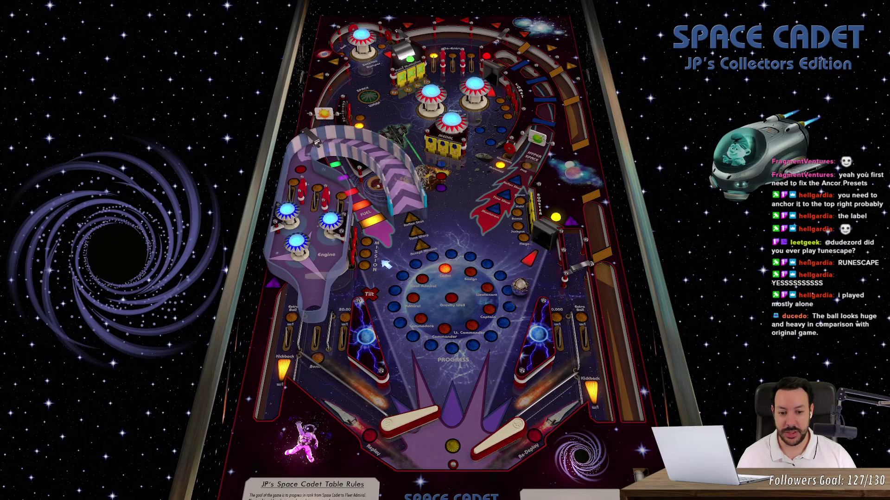
pyautogui.press('z')
pyautogui.press('/')
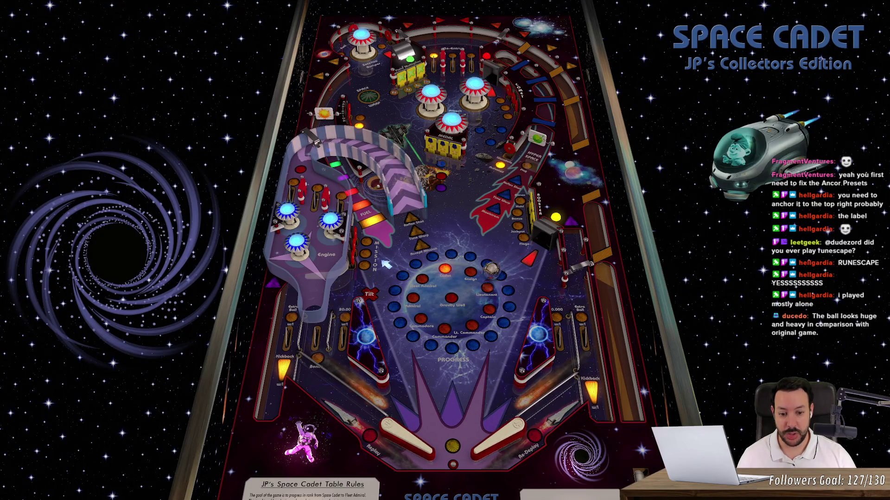
pyautogui.press('/')
pyautogui.press('z')
pyautogui.press('/')
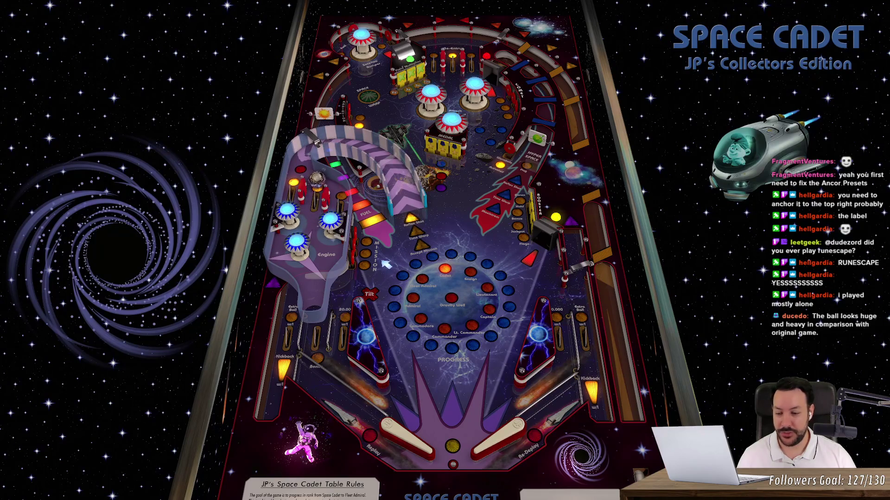
pyautogui.press('z')
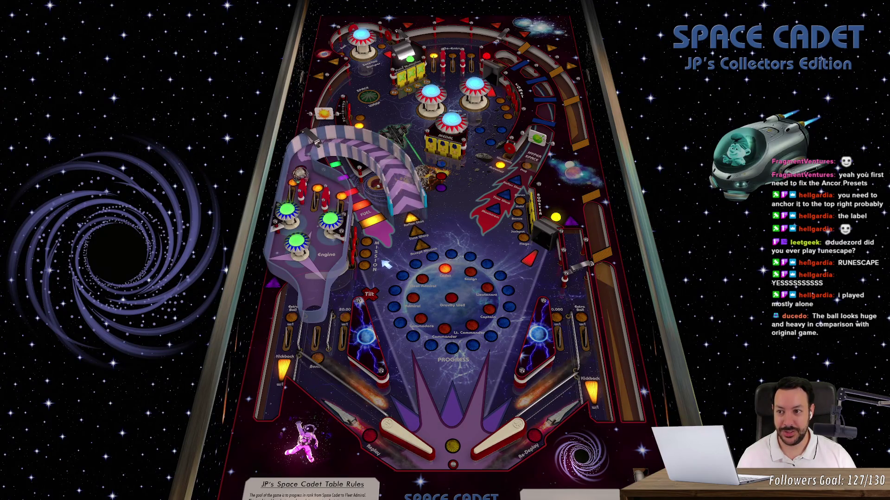
pyautogui.press('z')
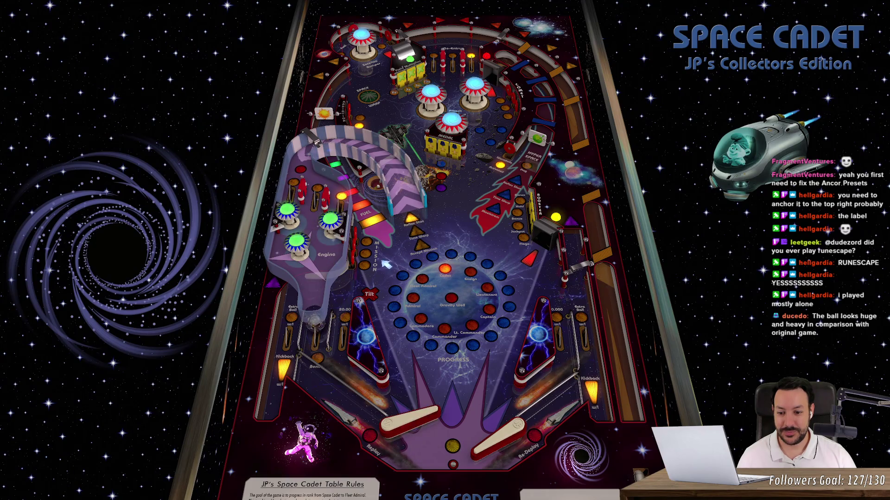
pyautogui.press('z')
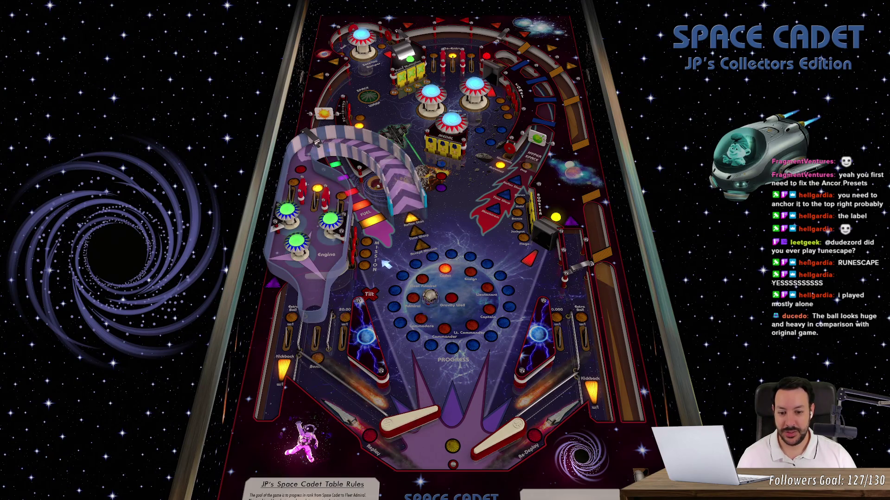
pyautogui.press('/')
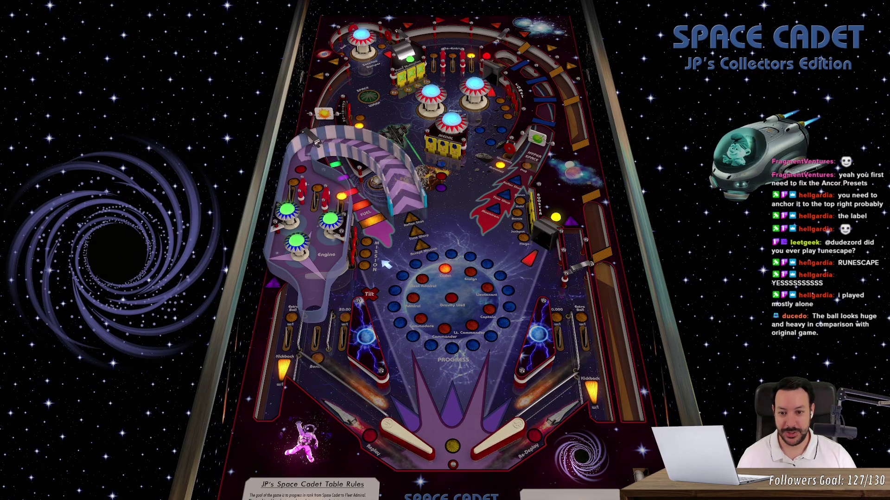
pyautogui.press('z')
pyautogui.press('/')
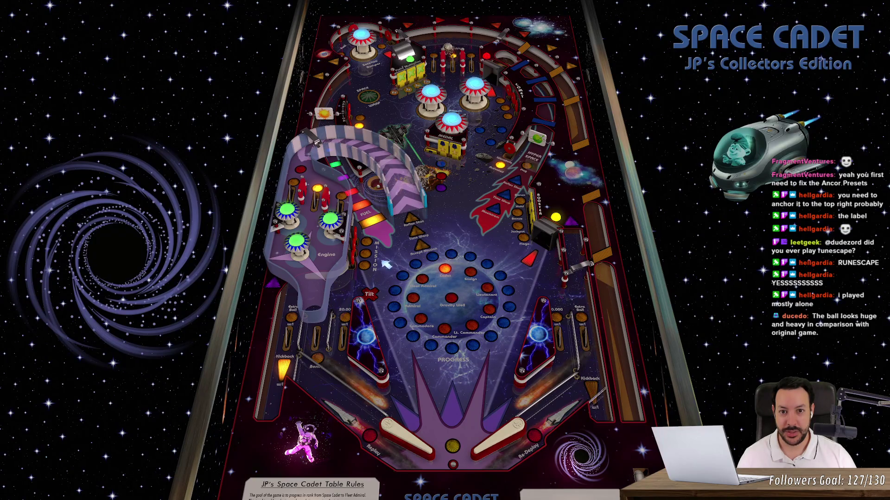
pyautogui.press('/')
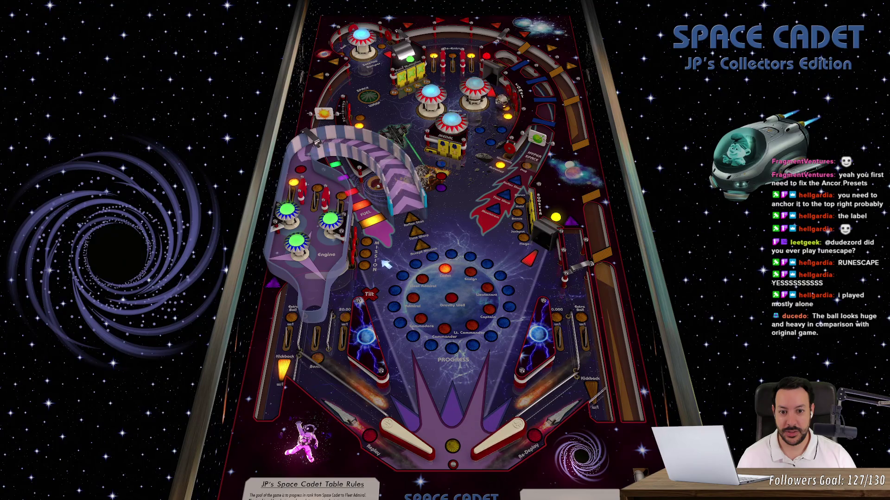
pyautogui.press('z')
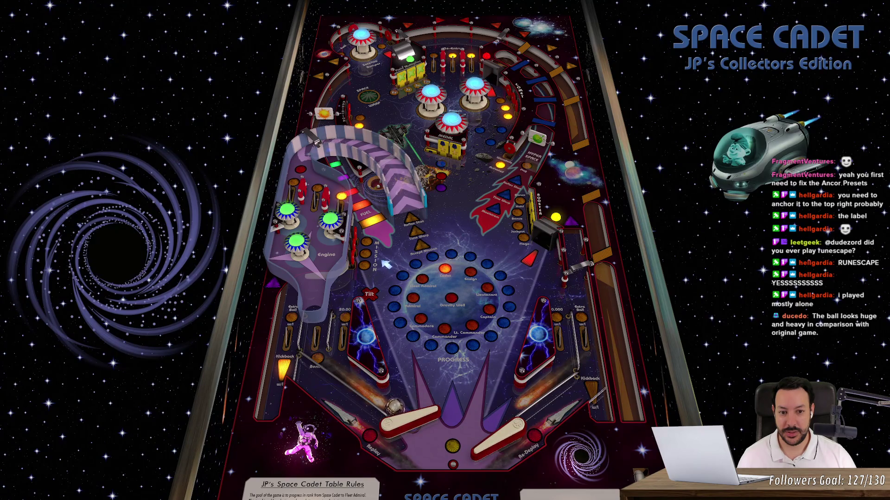
pyautogui.press('z')
pyautogui.press('/')
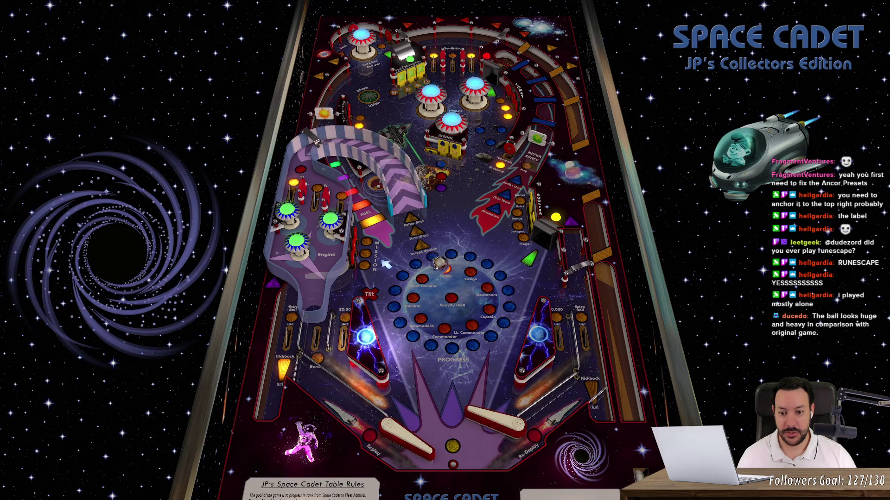
pyautogui.press('/')
pyautogui.press('z')
pyautogui.press('/')
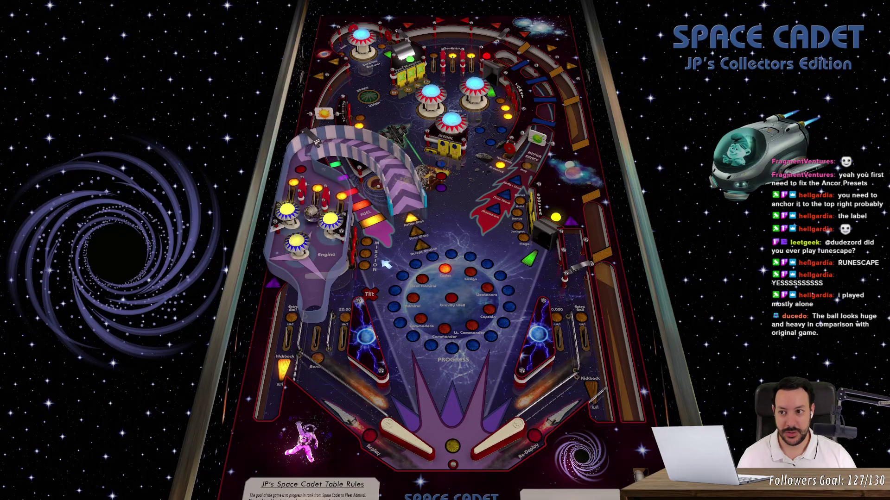
pyautogui.press('z')
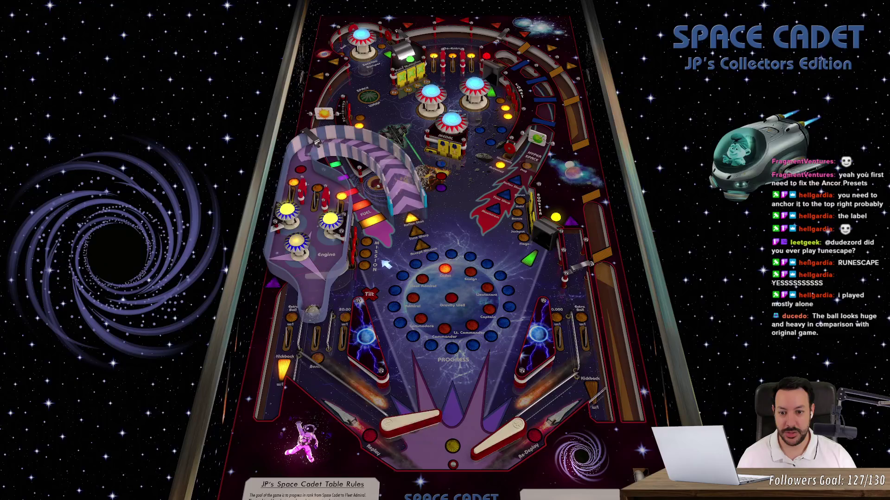
pyautogui.press('/')
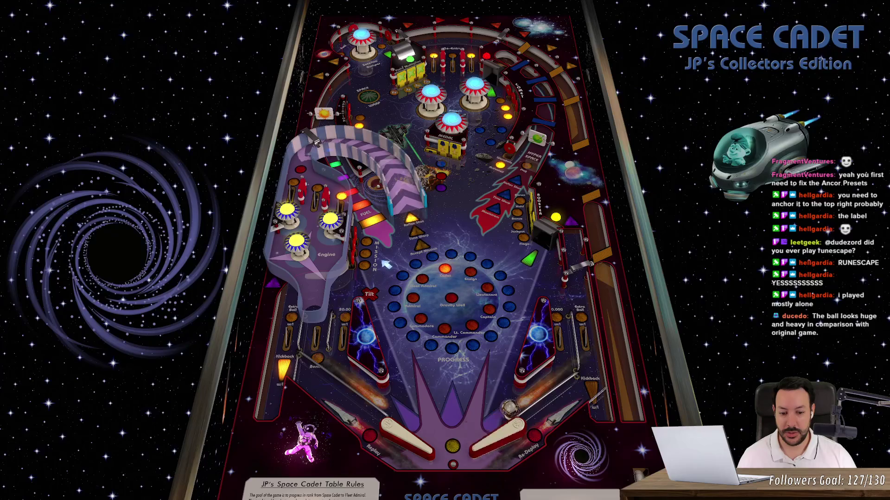
pyautogui.press('/')
pyautogui.press('z')
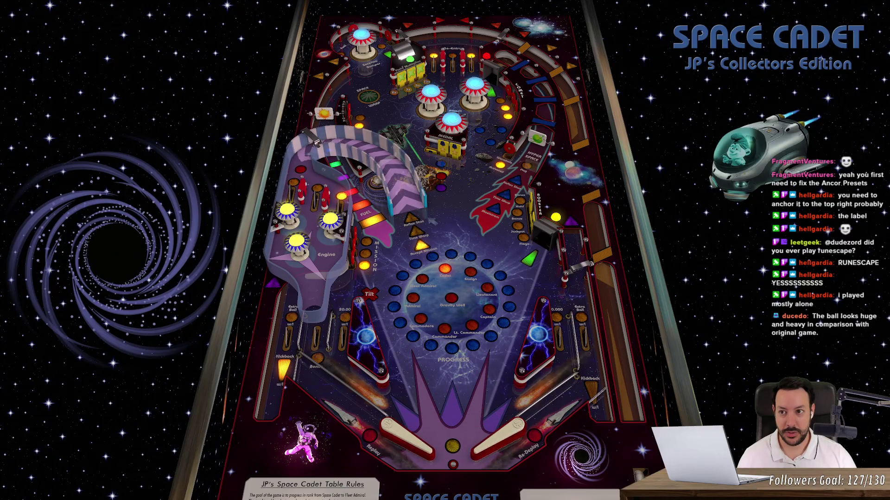
pyautogui.press('z')
pyautogui.press('/')
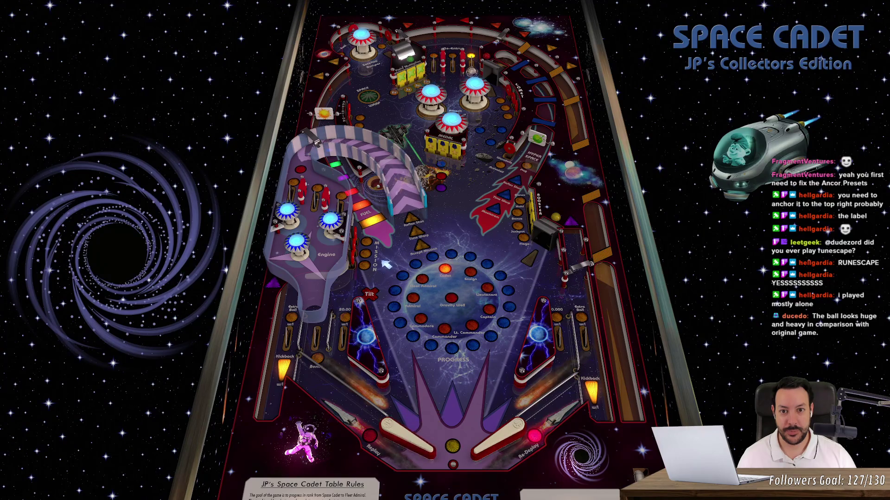
# - Play the next ball with the left and right Shift flippers, cradling and launching it upfield
pyautogui.press('Shift_L')
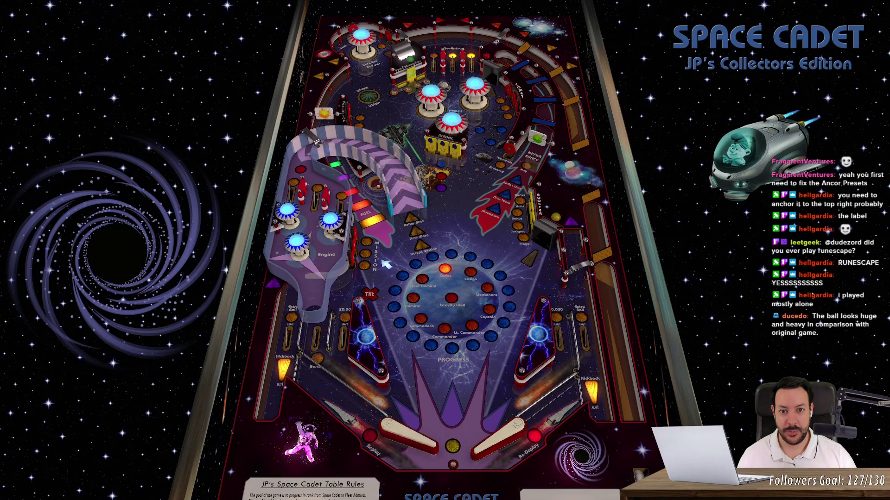
pyautogui.press('Shift_L')
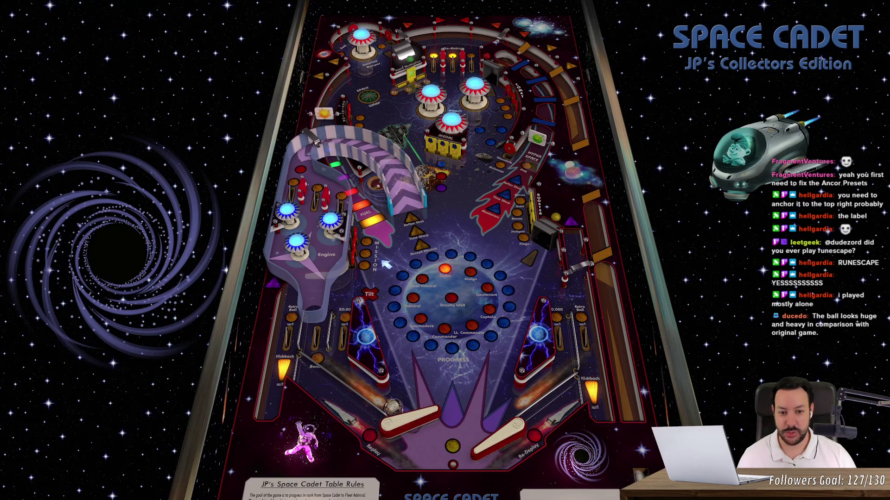
pyautogui.press('Shift_L')
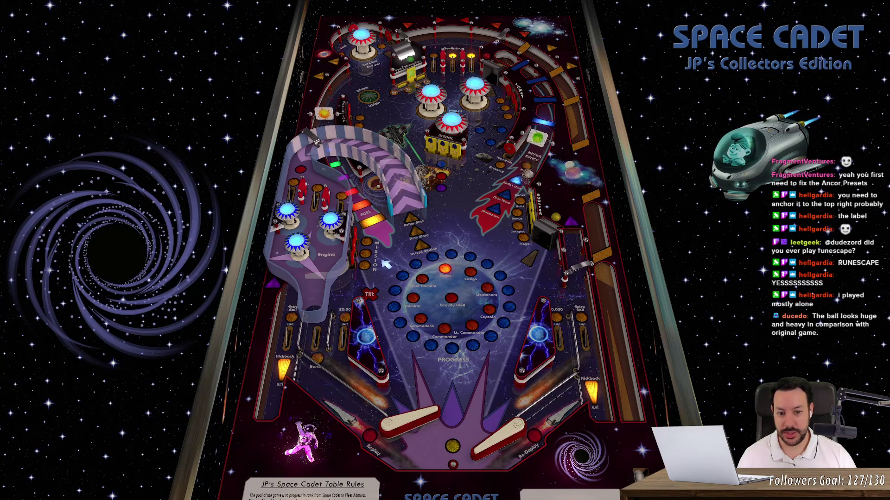
pyautogui.press('Shift_R')
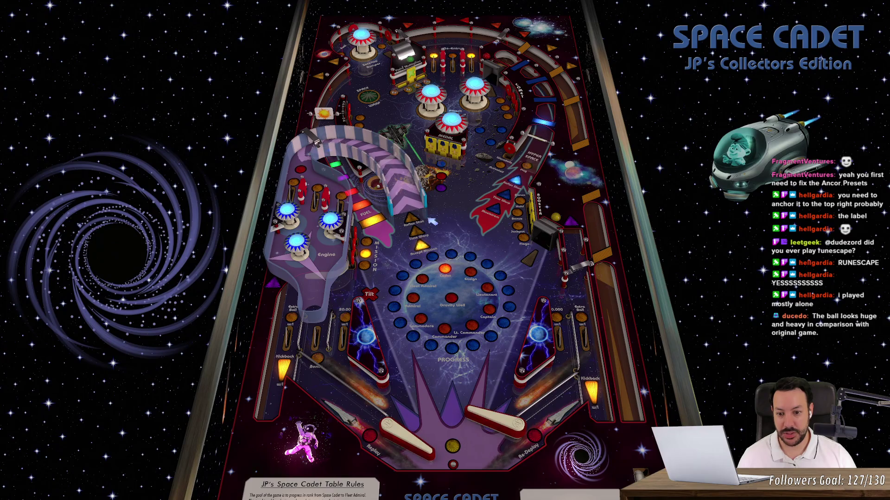
pyautogui.press('Shift_R')
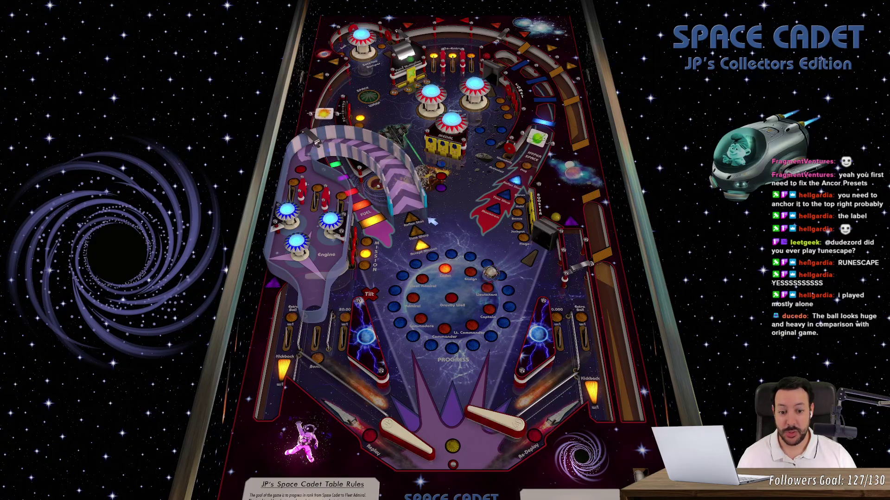
pyautogui.press('Shift_L')
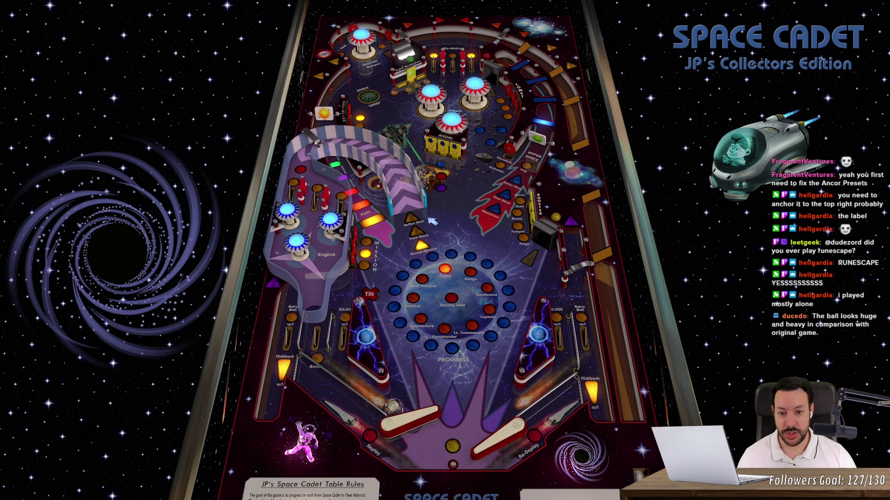
pyautogui.press('Shift_L')
pyautogui.press('Shift_R')
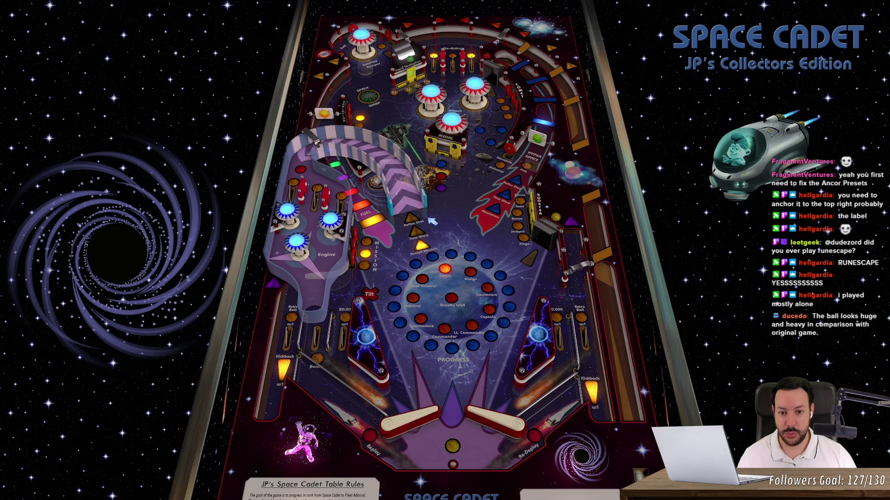
# - Keep flicking the ball upfield with both flippers, then quit the game with Alt+F4
pyautogui.press('Shift_L')
pyautogui.press('Shift_R')
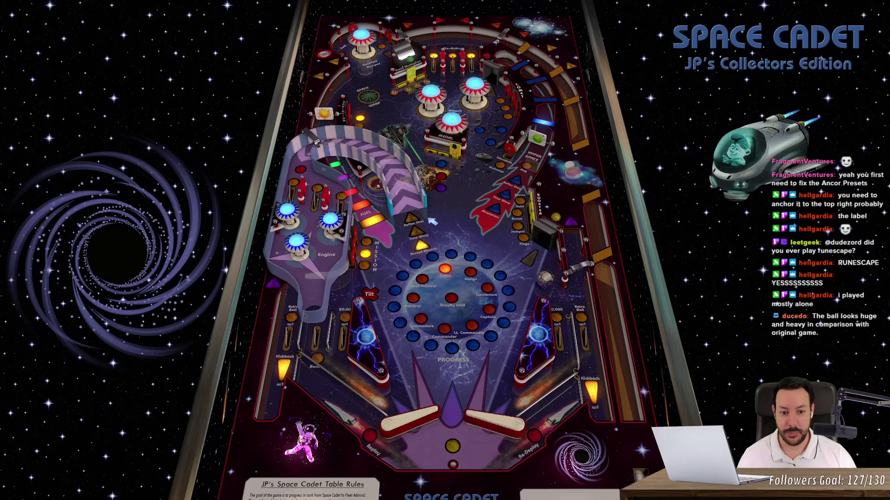
pyautogui.press('Shift_L')
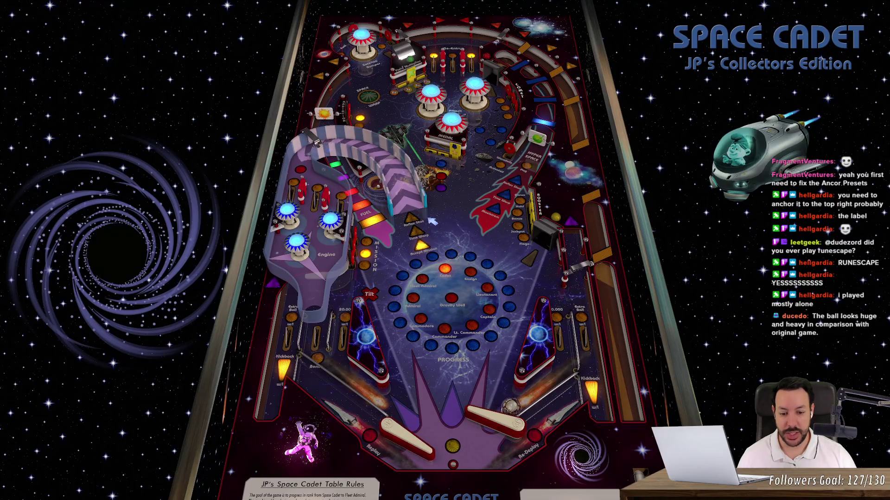
pyautogui.press('Shift_R')
pyautogui.press('Shift_L')
pyautogui.press('Shift_R')
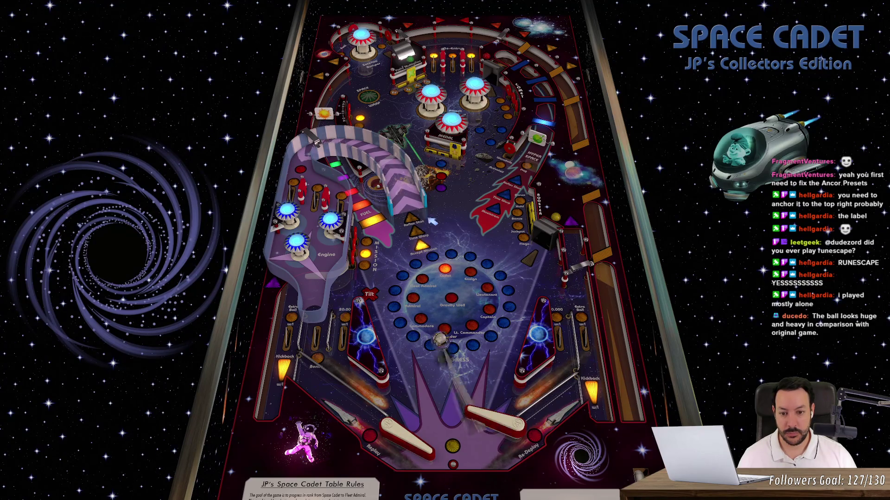
pyautogui.press('Shift_R')
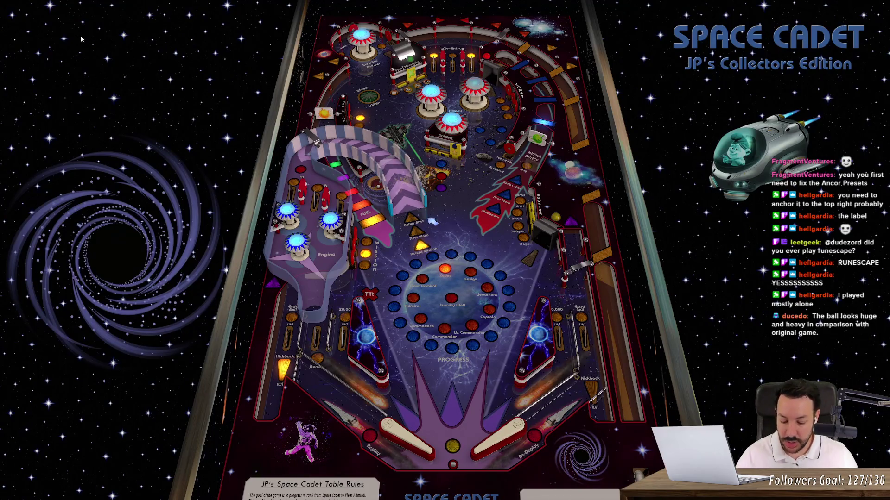
pyautogui.hotkey('alt', 'F4')
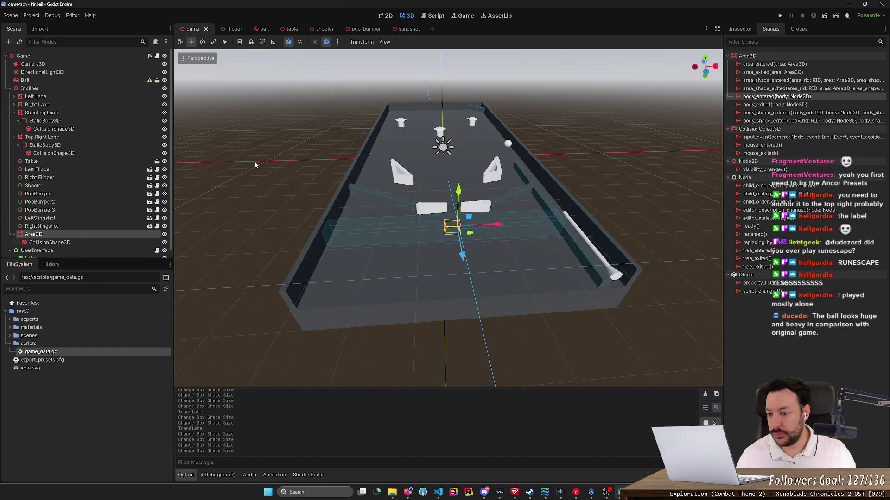
# - Change the UserInterface Label's Text to 'Ball 1' in the Inspector and save the scene
pyautogui.scroll(-1, 68, 245)
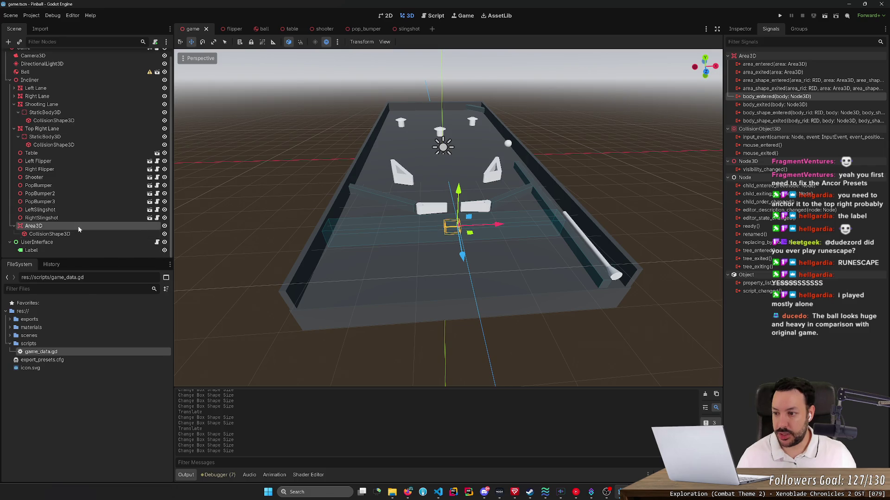
pyautogui.click(68, 249)
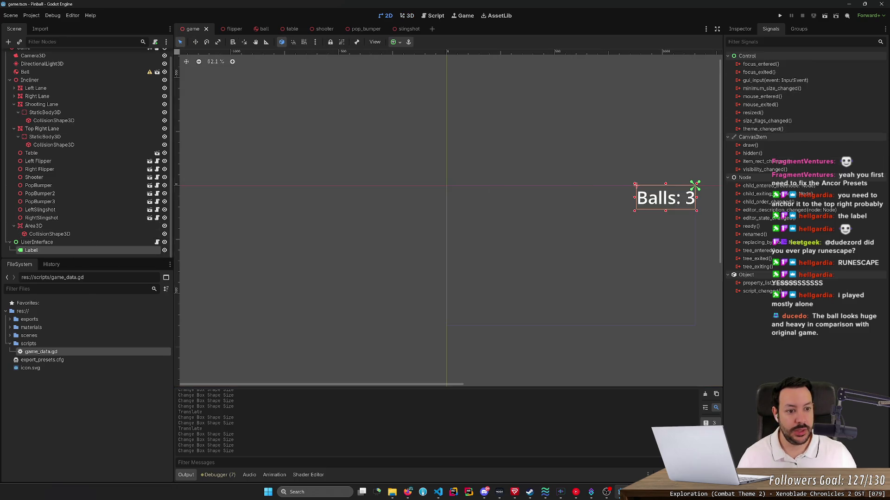
pyautogui.click(739, 29)
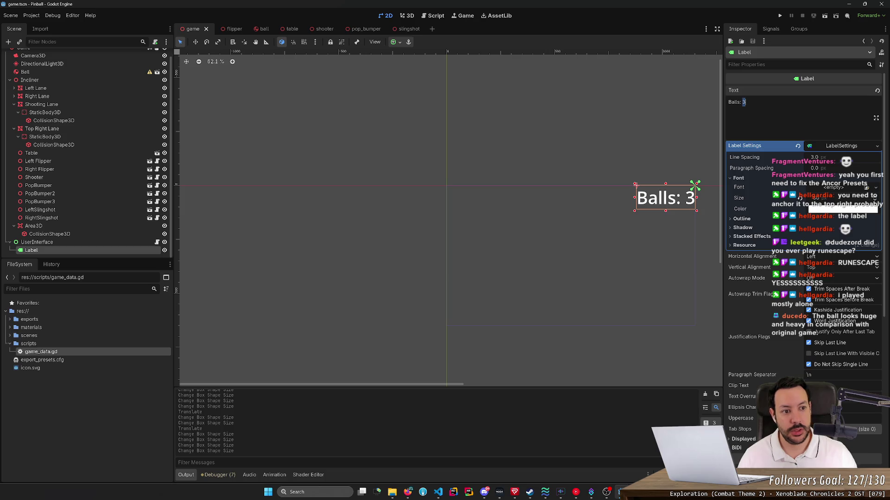
pyautogui.press('BackSpace')
pyautogui.press('BackSpace')
pyautogui.press('BackSpace')
pyautogui.write('1')
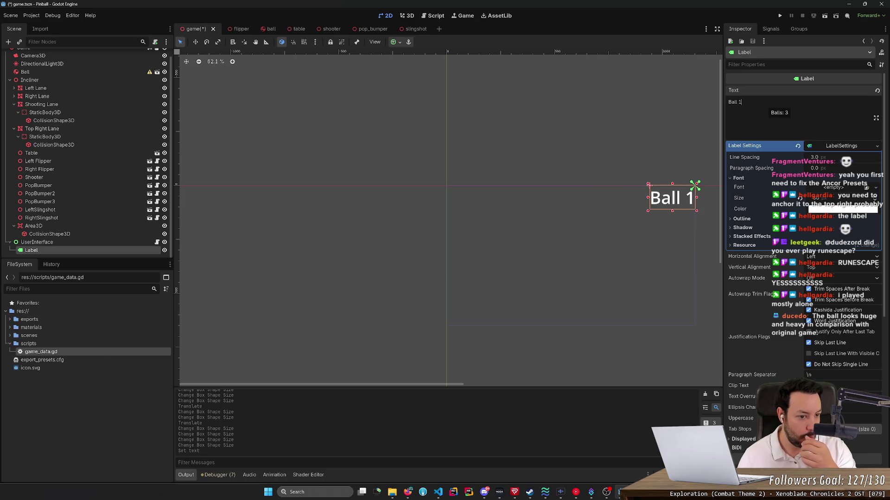
pyautogui.hotkey('ctrl', 's')
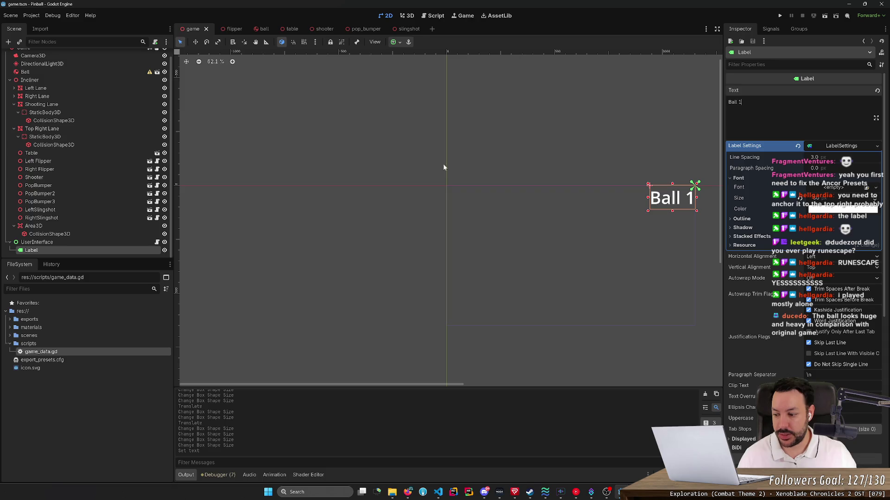
pyautogui.scroll(1, 83, 88)
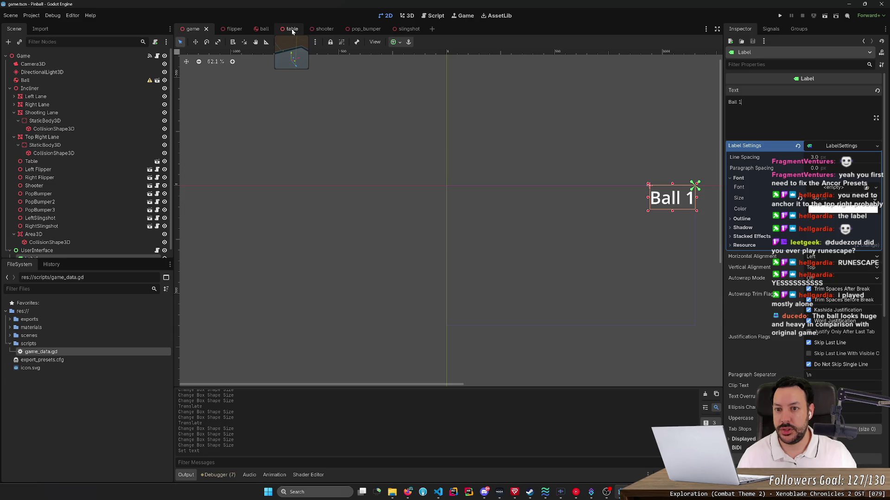
# - In game_data.gd, add total_balls = 3 and rename remaining_balls to current_ball starting at 1
pyautogui.doubleClick(61, 353)
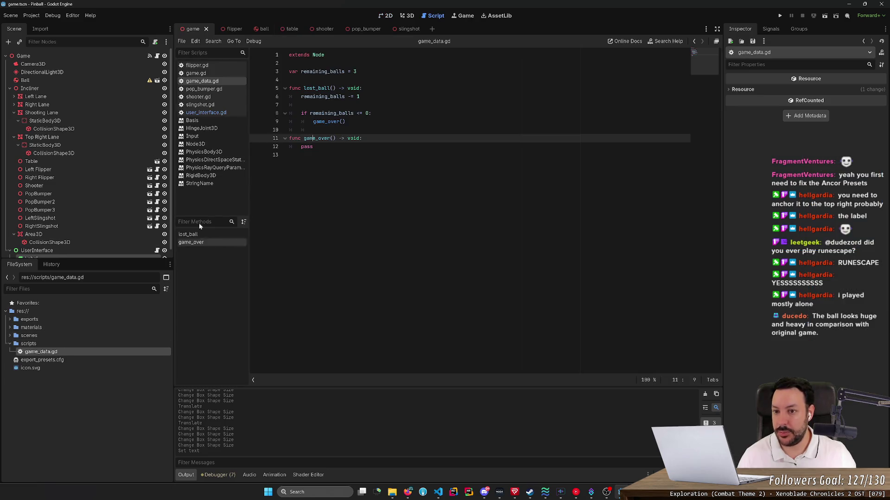
pyautogui.click(296, 71)
pyautogui.press('Up')
pyautogui.press('Return')
pyautogui.write('v')
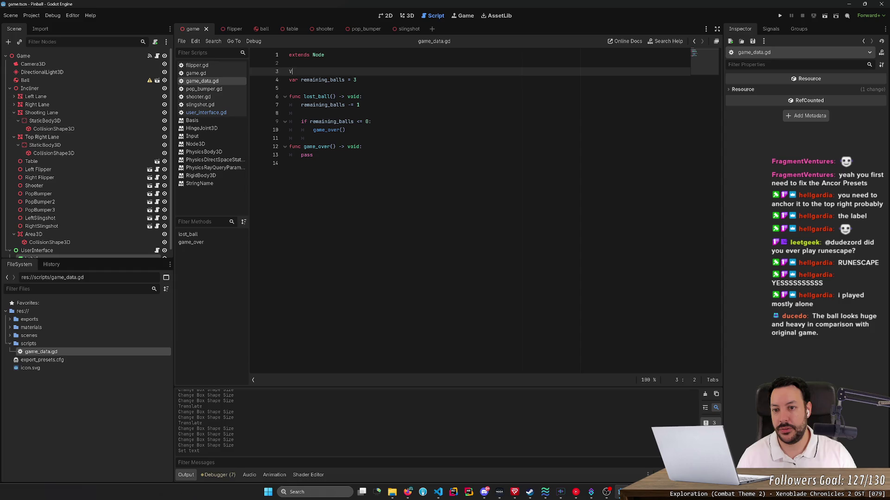
pyautogui.write('ar total_Ball')
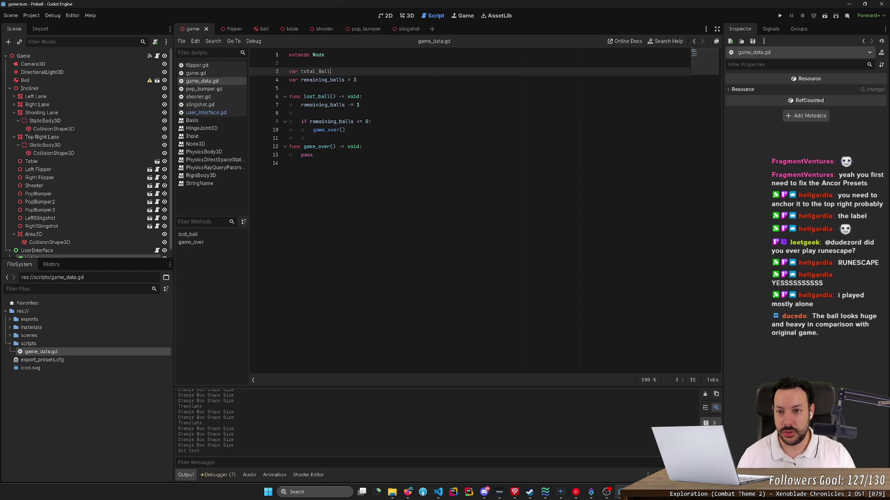
pyautogui.press('BackSpace')
pyautogui.write('balls ')
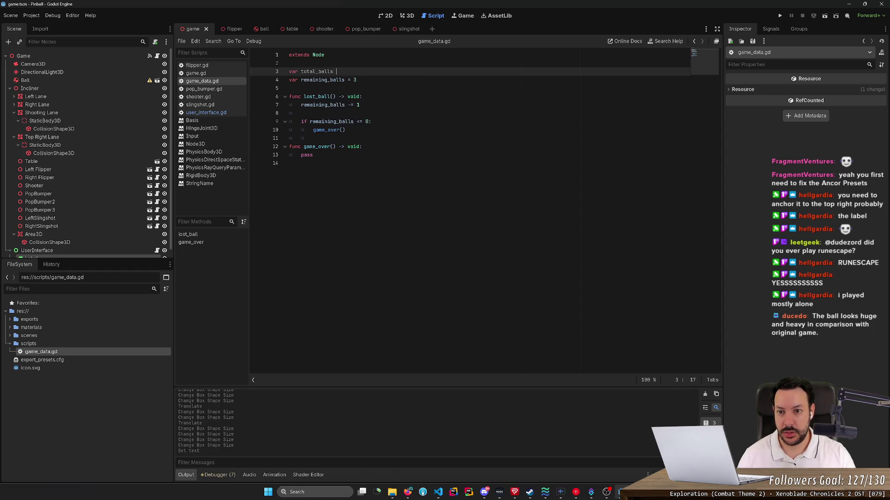
pyautogui.write('= 3')
pyautogui.press('Down')
pyautogui.hotkey('ctrl', 'shift', 'Left')
pyautogui.write('current_ball')
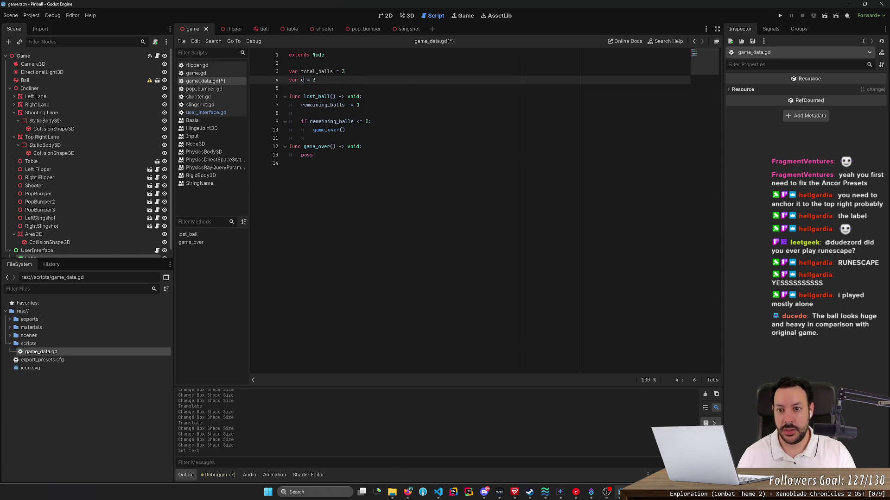
pyautogui.press('BackSpace')
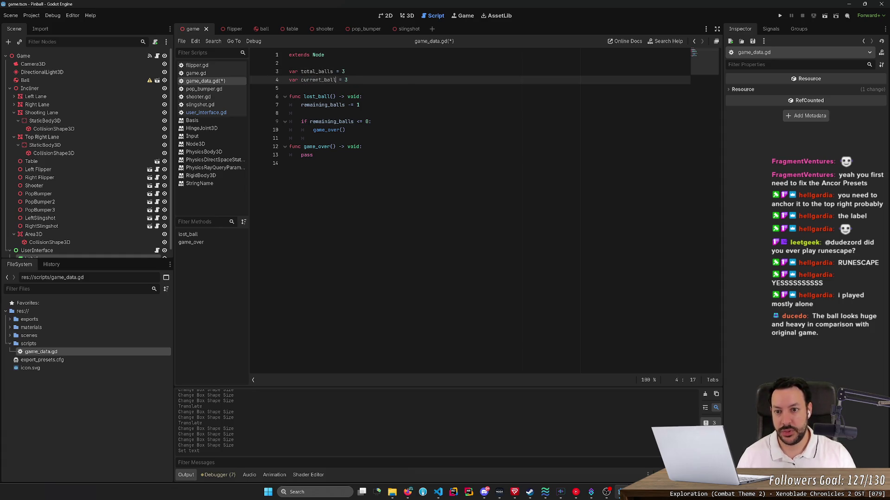
pyautogui.press('End')
pyautogui.press('BackSpace')
pyautogui.write('0')
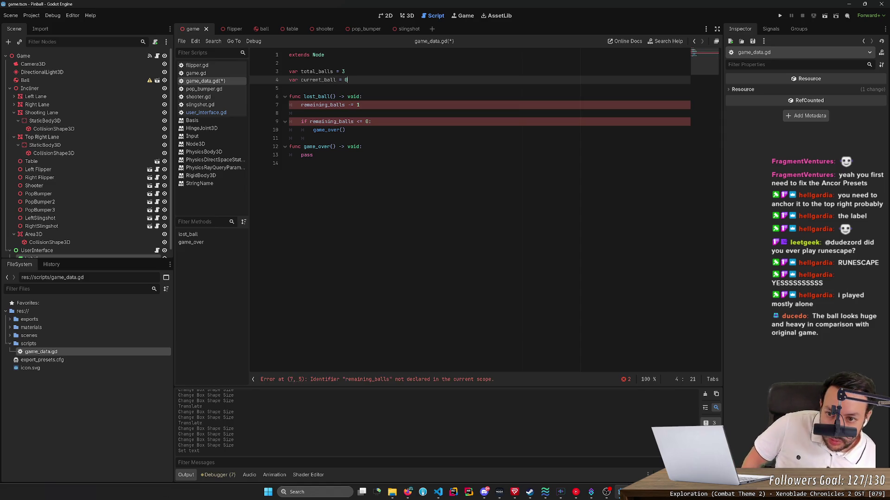
pyautogui.press('BackSpace')
pyautogui.write('1')
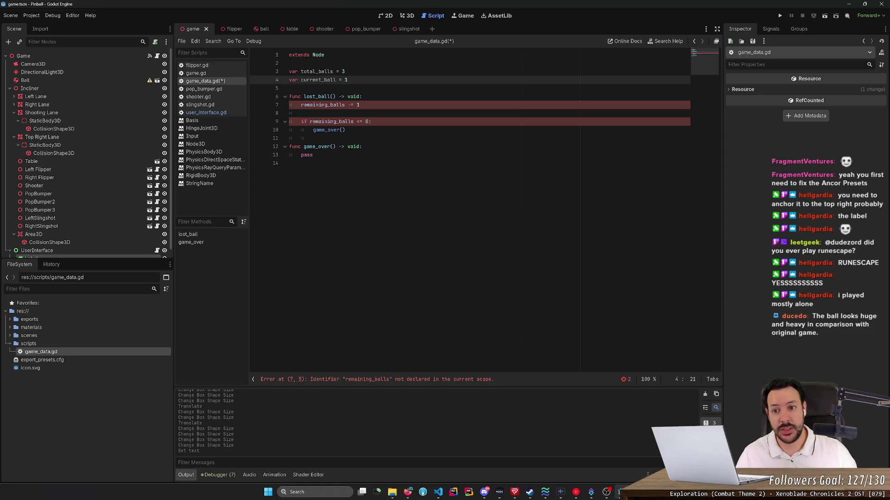
# - Make lost_ball increment current_ball by 1, removing the old remaining_balls decrement
pyautogui.doubleClick(318, 80)
pyautogui.hotkey('ctrl', 'c')
pyautogui.click(362, 96)
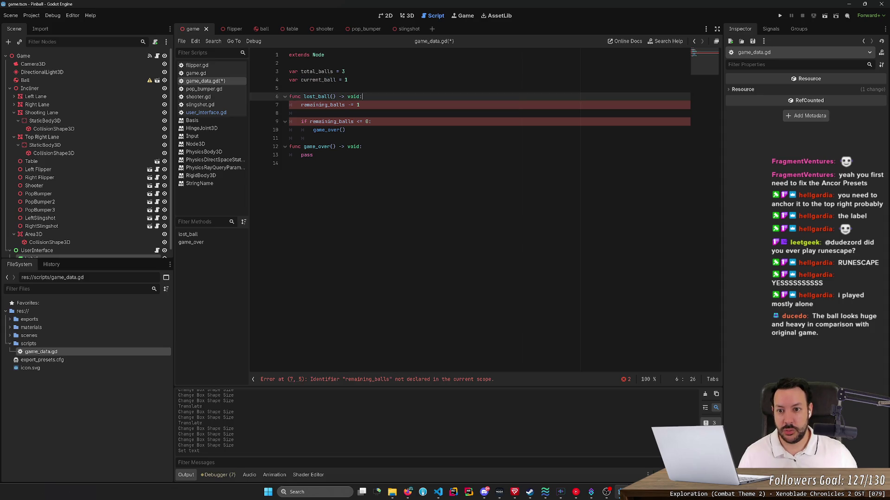
pyautogui.press('Return')
pyautogui.hotkey('ctrl', 'v')
pyautogui.write('= 1')
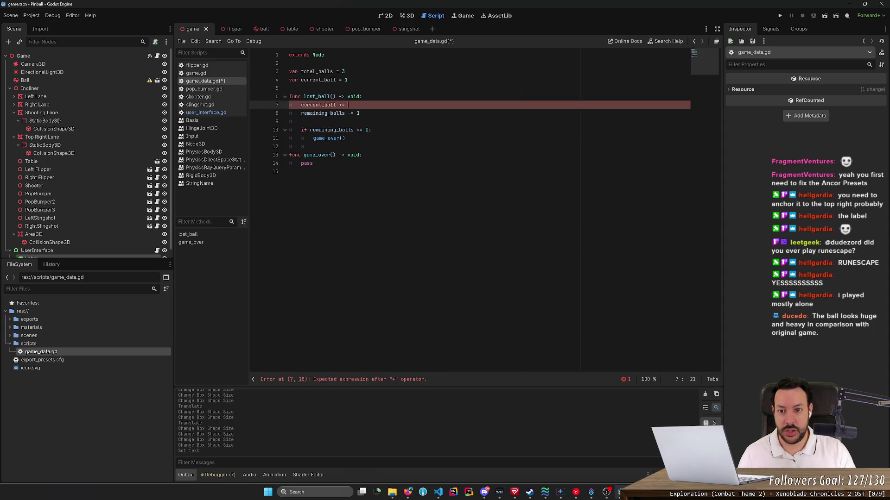
pyautogui.press('Down')
pyautogui.hotkey('ctrl', 'shift', 'k')
pyautogui.hotkey('ctrl', 'shift', 'k')
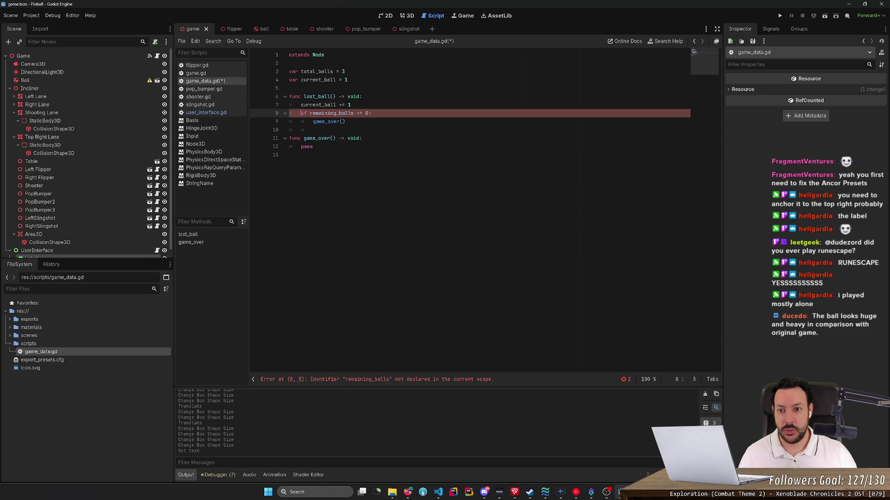
# - Change the if check in lost_ball to current_ball > total_balls
pyautogui.press('Right')
pyautogui.hotkey('ctrl', 'shift', 'Right')
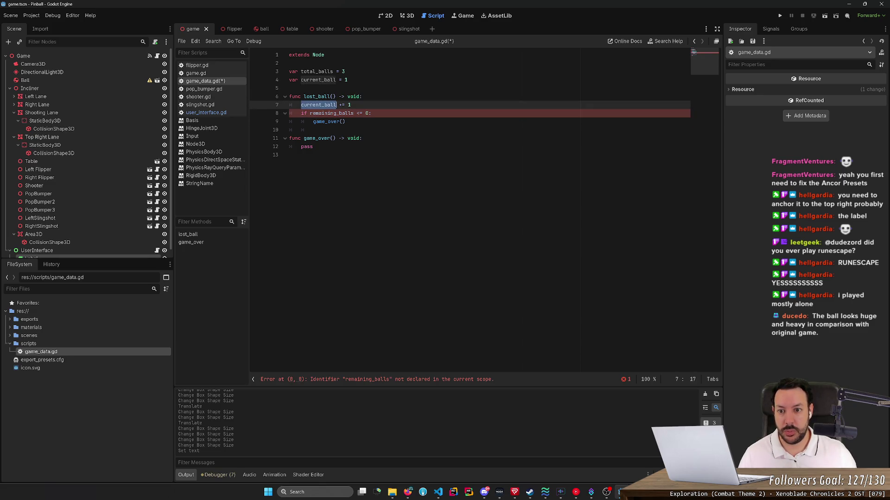
pyautogui.hotkey('ctrl', 'v')
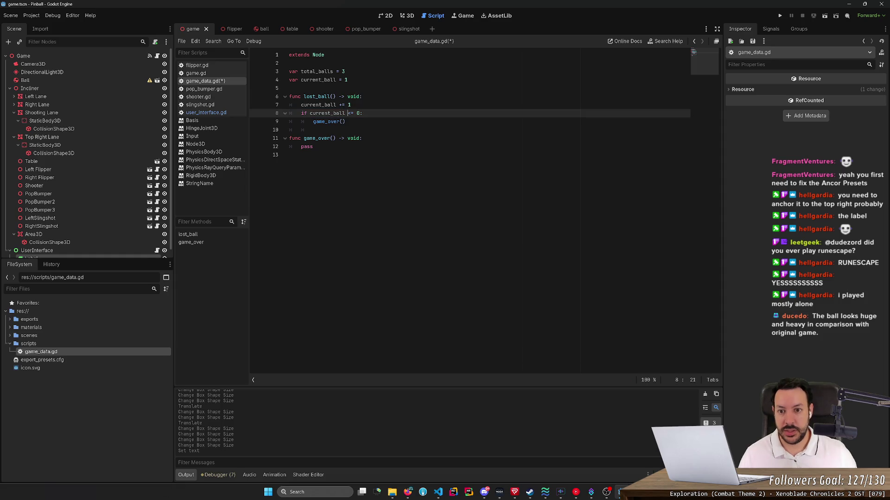
pyautogui.hotkey('shift', 'Right')
pyautogui.hotkey('shift', 'Right')
pyautogui.write('>')
pyautogui.press('BackSpace')
pyautogui.write('>')
pyautogui.press('Escape')
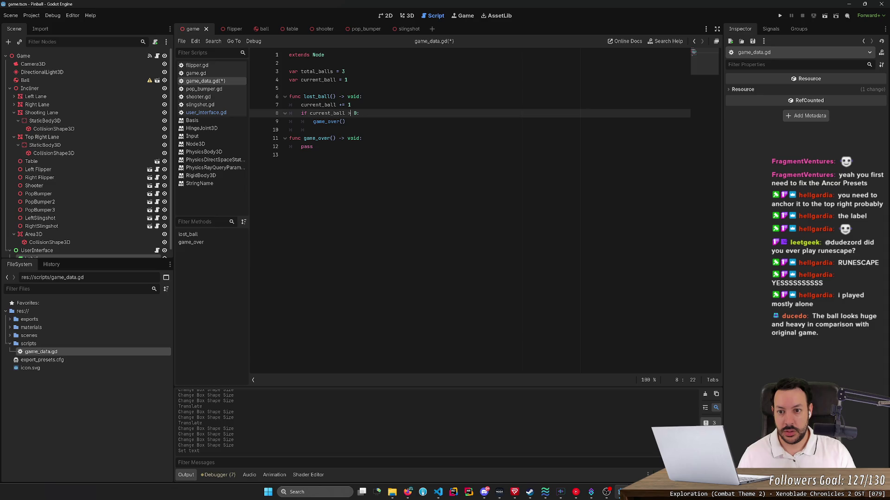
pyautogui.press('BackSpace')
pyautogui.write('>')
pyautogui.press('Escape')
pyautogui.write('total_balls')
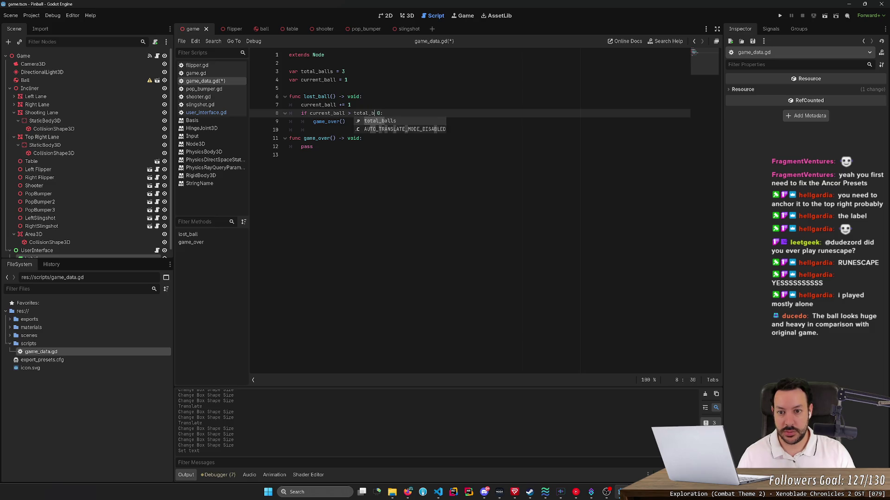
pyautogui.press('Delete')
pyautogui.press('Delete')
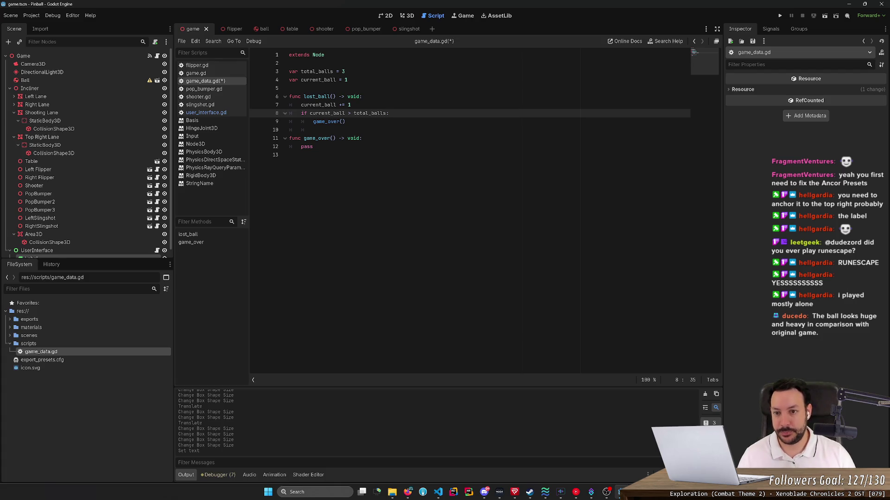
# - Make game_over set current_ball = 999, save, and open user_interface.gd
pyautogui.press('Return')
pyautogui.write('current_')
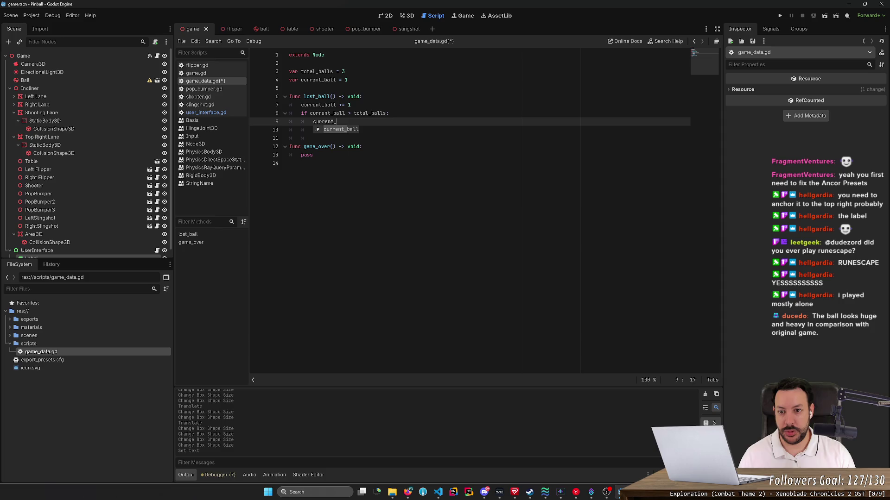
pyautogui.write('ball')
pyautogui.hotkey('ctrl', 'shift', 'k')
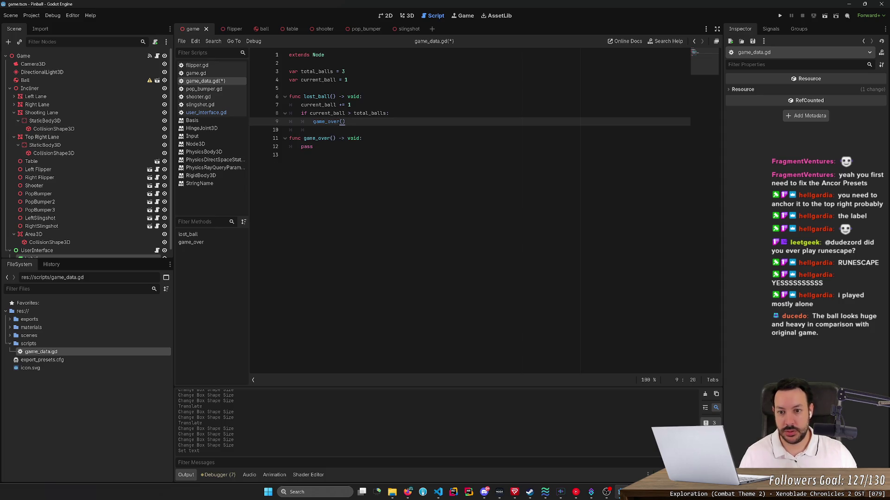
pyautogui.click(363, 139)
pyautogui.press('Return')
pyautogui.write('current_')
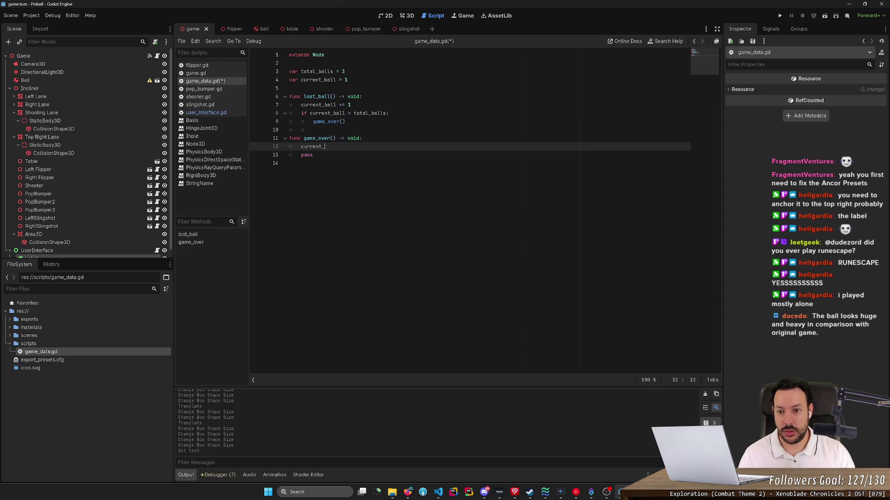
pyautogui.write('ball = ')
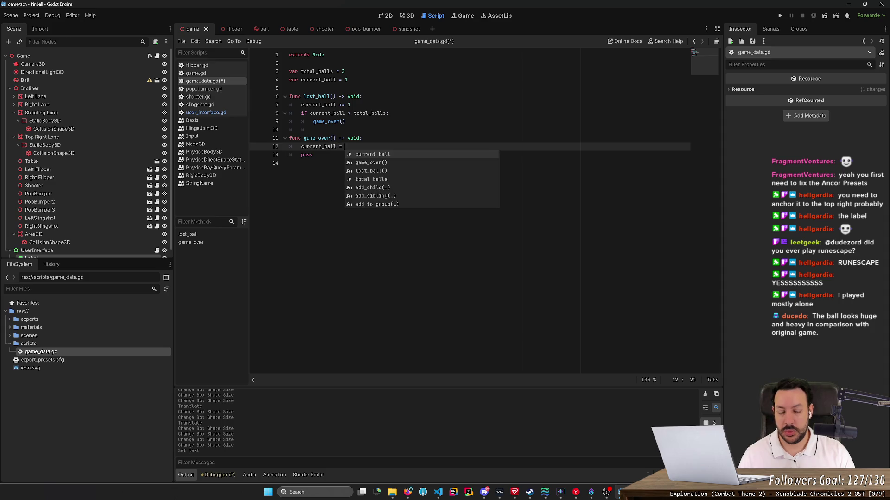
pyautogui.write('0')
pyautogui.hotkey('ctrl', 's')
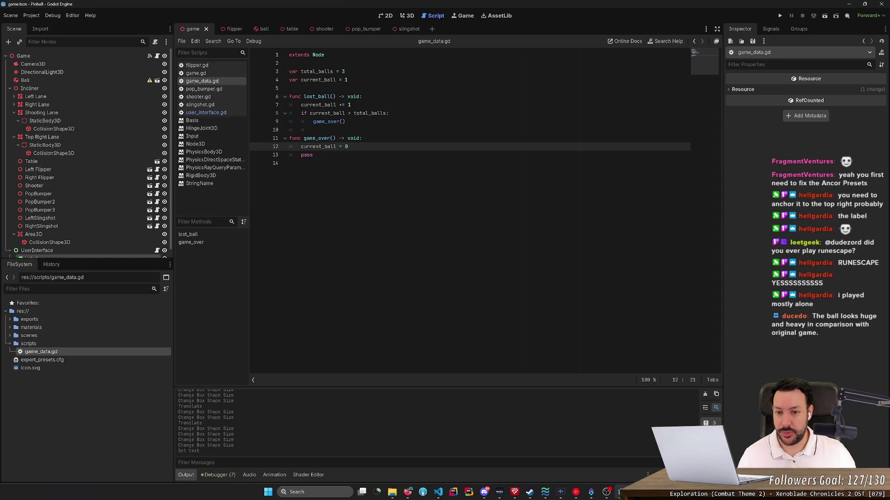
pyautogui.press('BackSpace')
pyautogui.write('999')
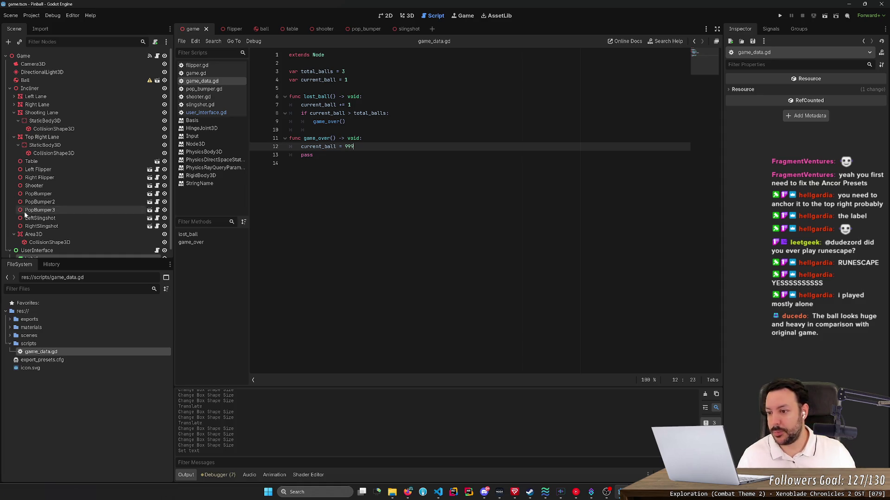
pyautogui.scroll(-1, 85, 243)
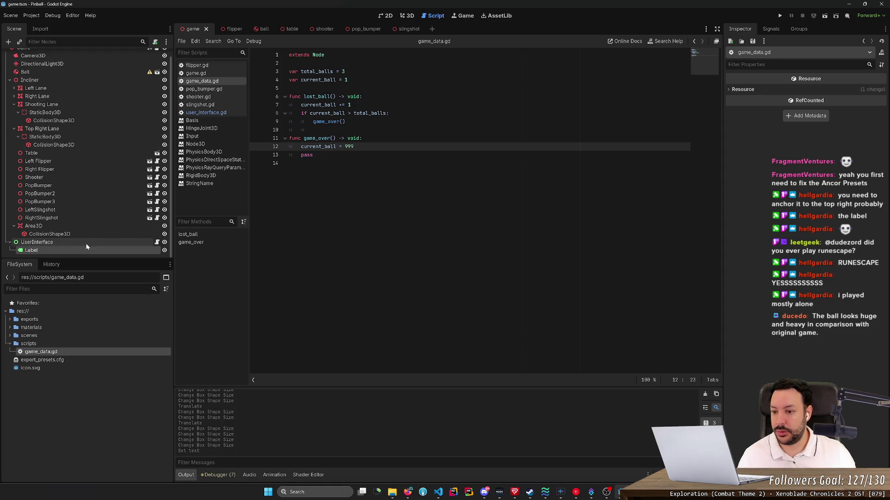
pyautogui.click(156, 242)
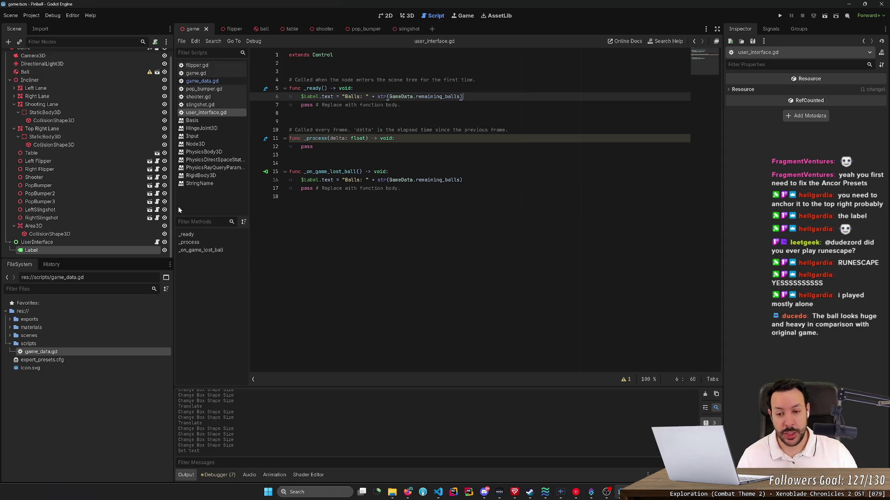
# - Change the label text on line 16 to 'Ball' followed by current_ball
pyautogui.click(353, 180)
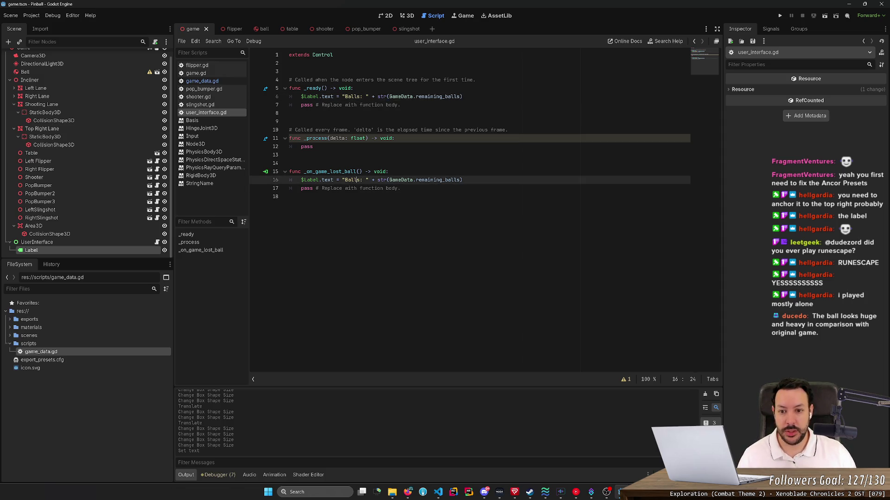
pyautogui.press('Delete')
pyautogui.press('Delete')
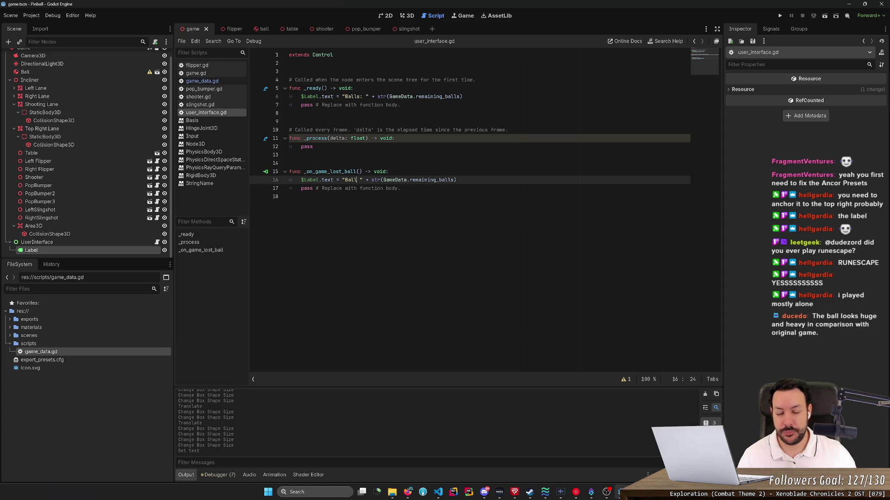
pyautogui.doubleClick(414, 180)
pyautogui.write('current_ball')
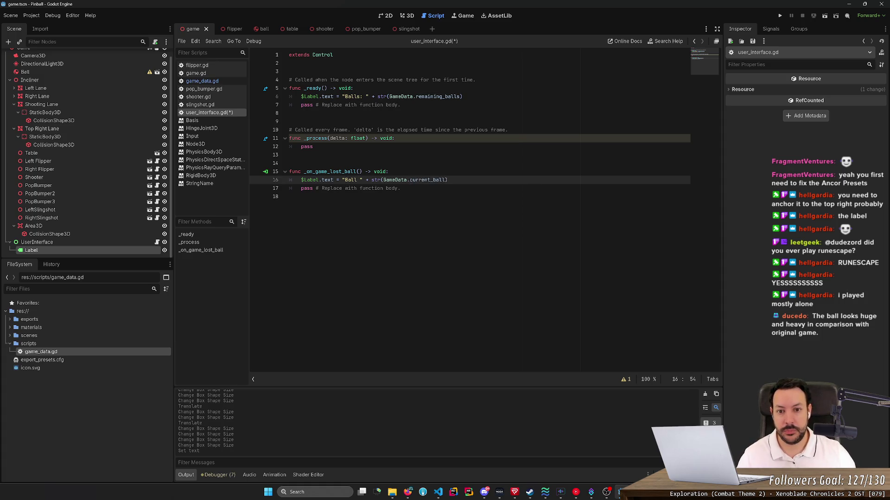
# - Create a _update_ball_label() -> void helper containing the label update line
pyautogui.hotkey('shift', 'Up')
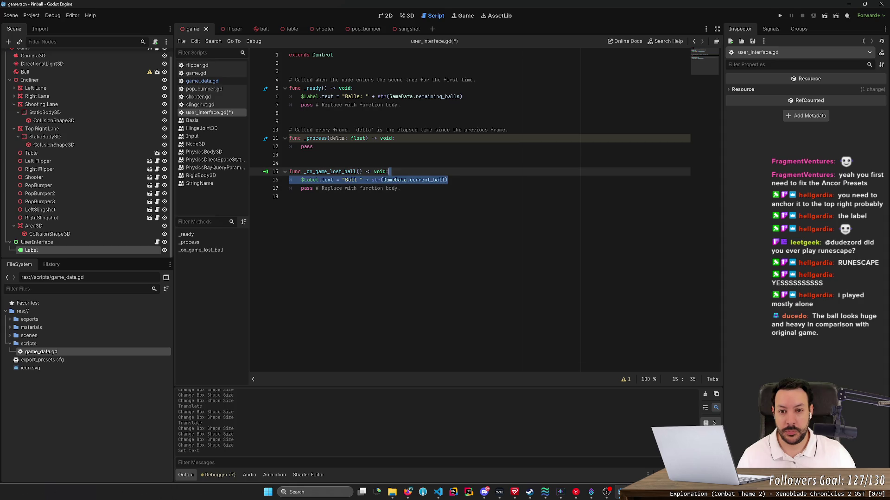
pyautogui.click(463, 96)
pyautogui.hotkey('shift', 'Up')
pyautogui.click(289, 197)
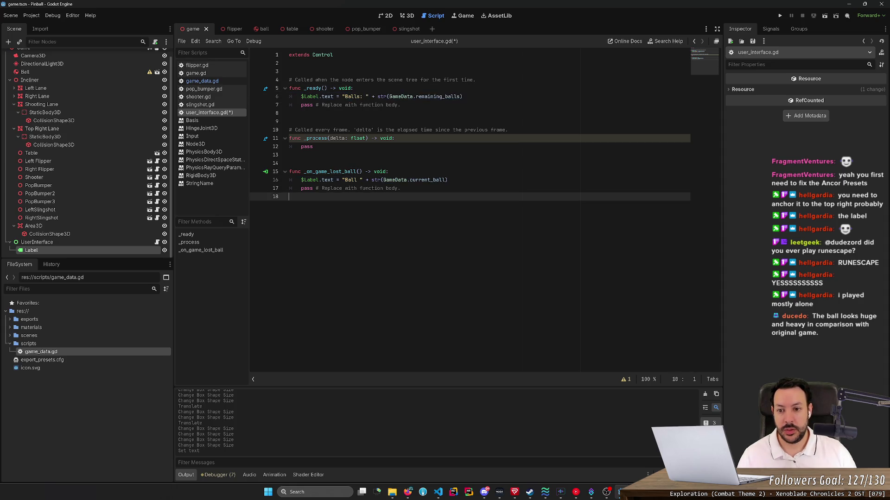
pyautogui.press('Return')
pyautogui.write('func _update_')
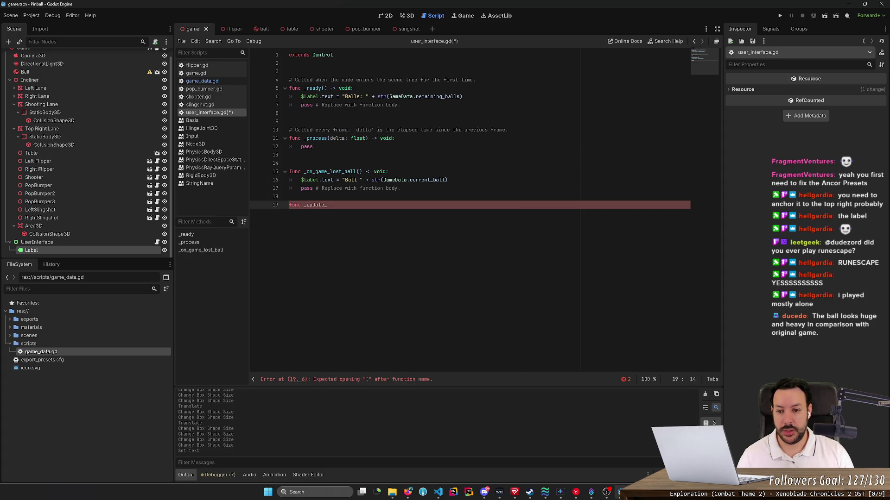
pyautogui.write('ball_label')
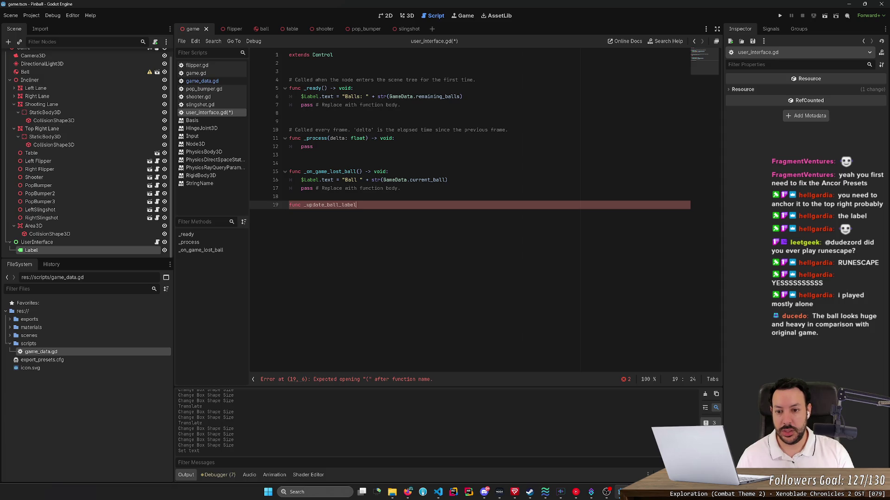
pyautogui.write('() -> void:')
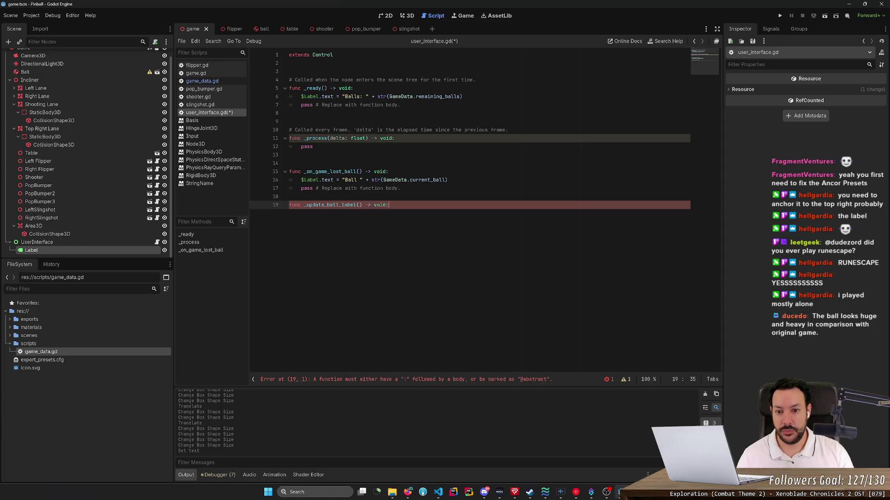
pyautogui.press('Return')
pyautogui.press('Return')
pyautogui.hotkey('ctrl', 'v')
pyautogui.press('Home')
pyautogui.press('BackSpace')
pyautogui.press('BackSpace')
# - Replace the label code in _on_game_lost_ball and _ready with _update_ball_label() calls
pyautogui.doubleClick(330, 204)
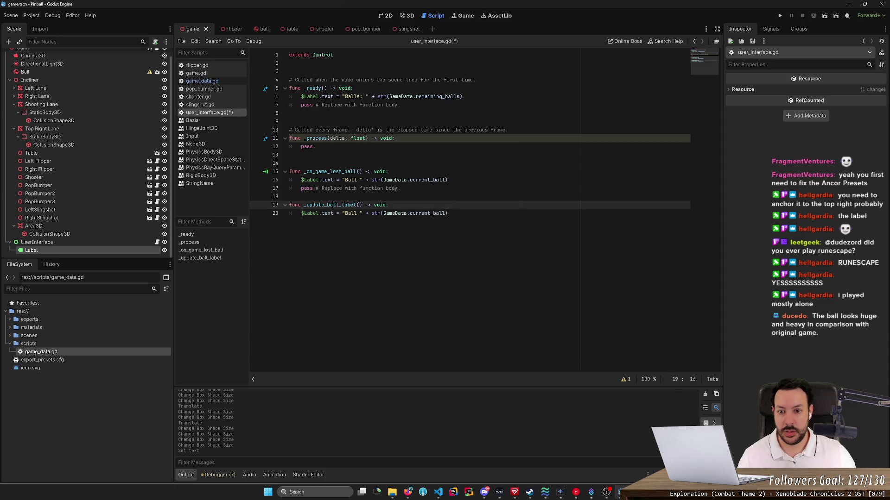
pyautogui.hotkey('ctrl', 'c')
pyautogui.moveTo(400, 189); pyautogui.dragTo(388, 171)
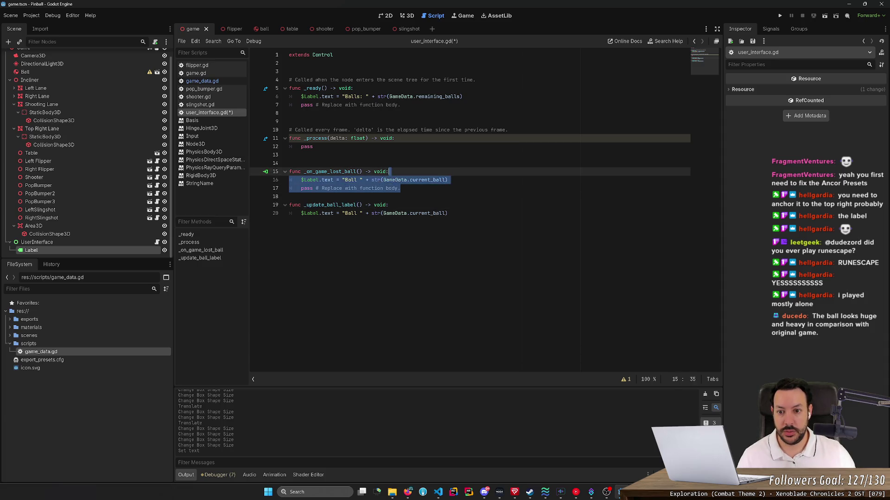
pyautogui.hotkey('ctrl', 'v')
pyautogui.moveTo(399, 105); pyautogui.dragTo(354, 88)
pyautogui.hotkey('ctrl', 'v')
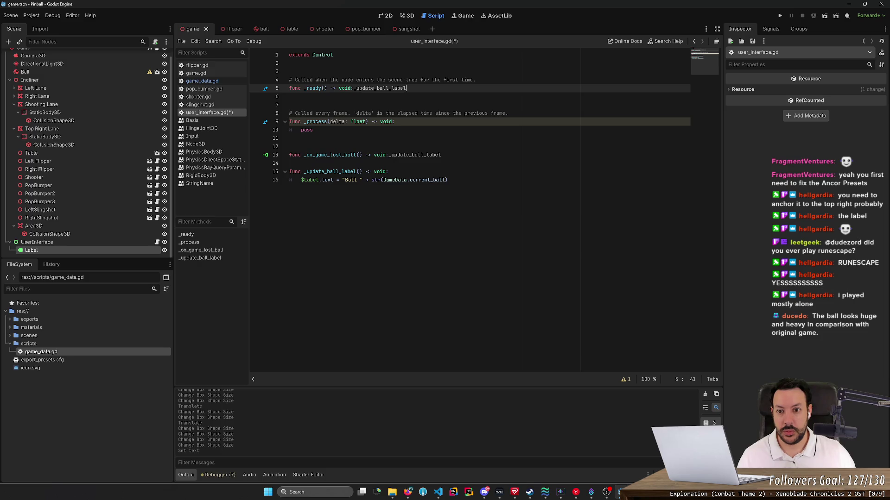
pyautogui.hotkey('ctrl', 'Left')
pyautogui.press('Return')
pyautogui.press('End')
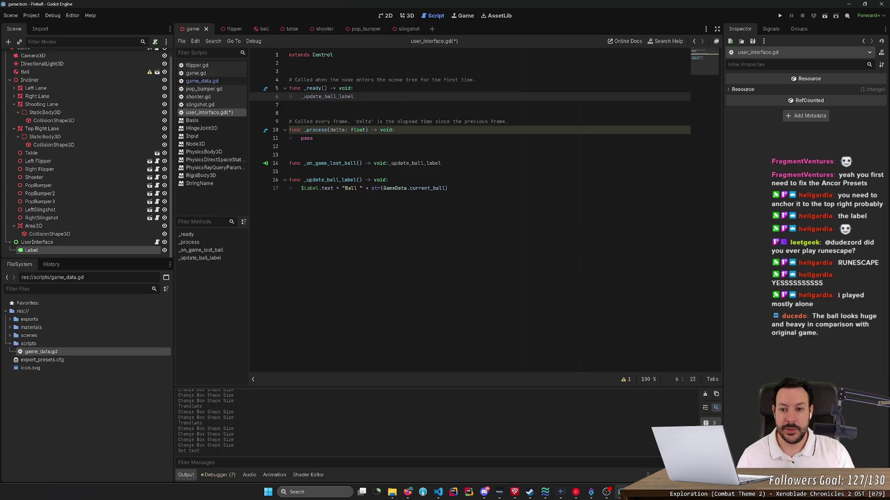
pyautogui.write('()')
# - Put the _update_ball_label() call on its own indented line, remove extra blank lines, and save
pyautogui.hotkey('shift', 'Up')
pyautogui.hotkey('ctrl', 'c')
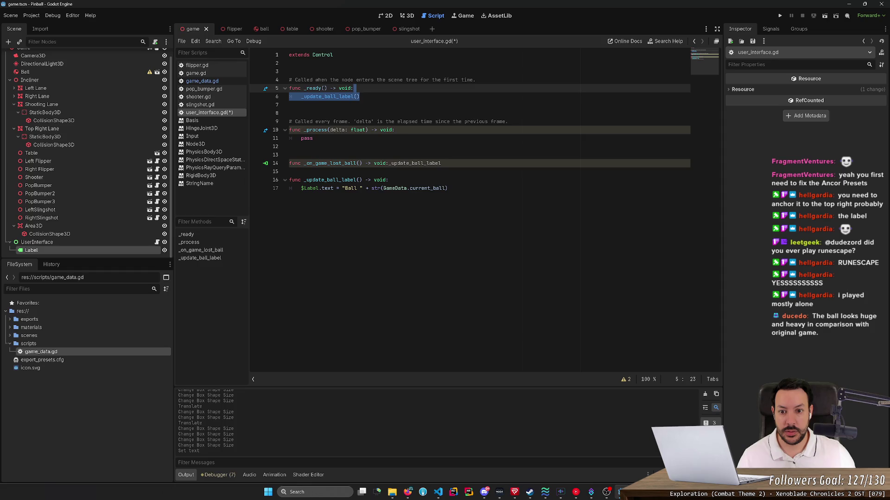
pyautogui.click(388, 163)
pyautogui.hotkey('shift', 'End')
pyautogui.press('Return')
pyautogui.hotkey('ctrl', 'v')
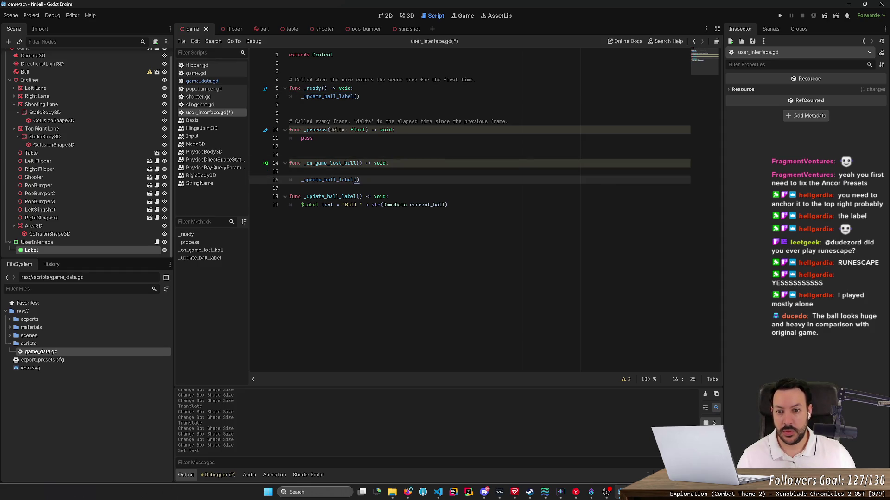
pyautogui.press('Up')
pyautogui.press('Delete')
pyautogui.press('Up')
pyautogui.press('Up')
pyautogui.press('Up')
pyautogui.press('Delete')
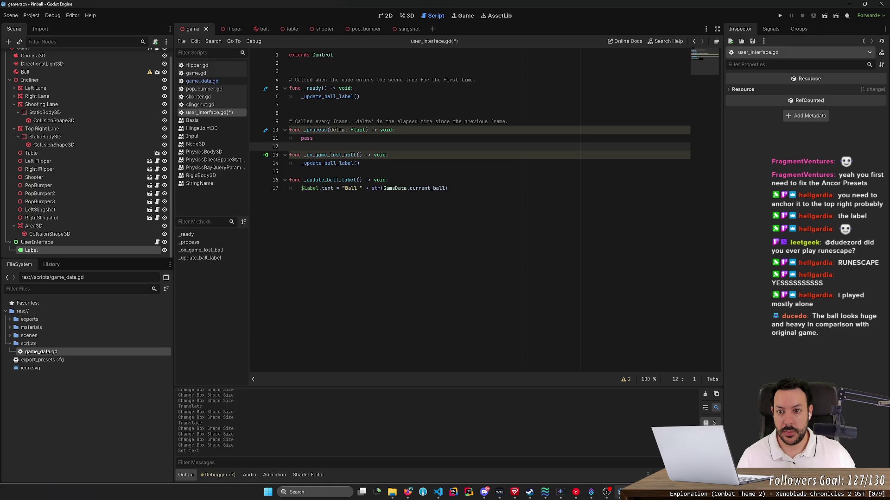
pyautogui.press('Up')
pyautogui.press('Up')
pyautogui.press('Up')
pyautogui.press('Delete')
pyautogui.hotkey('ctrl', 's')
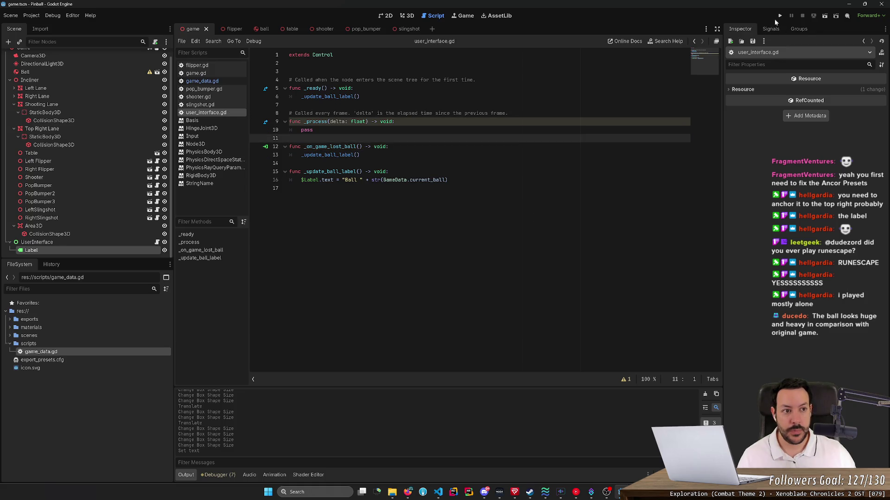
pyautogui.click(780, 16)
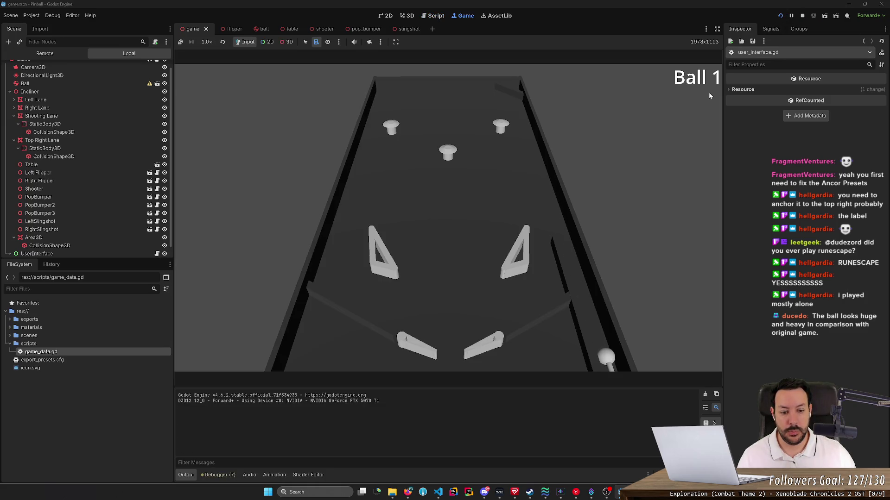
pyautogui.click(801, 16)
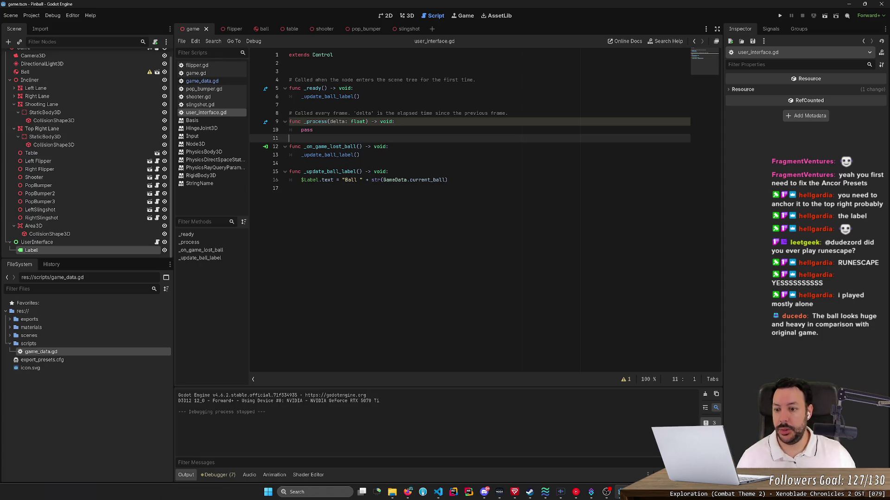
# - Select the Area3D drain node and check its collision shape
pyautogui.click(95, 227)
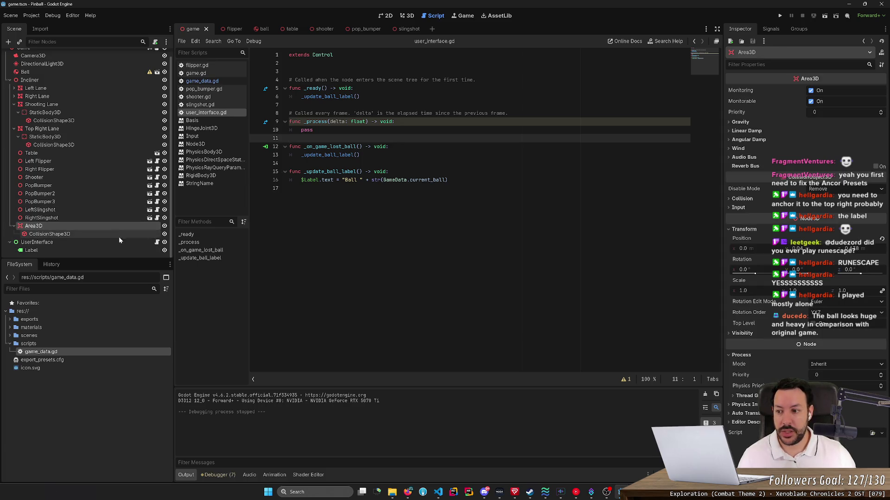
pyautogui.click(112, 234)
pyautogui.click(100, 224)
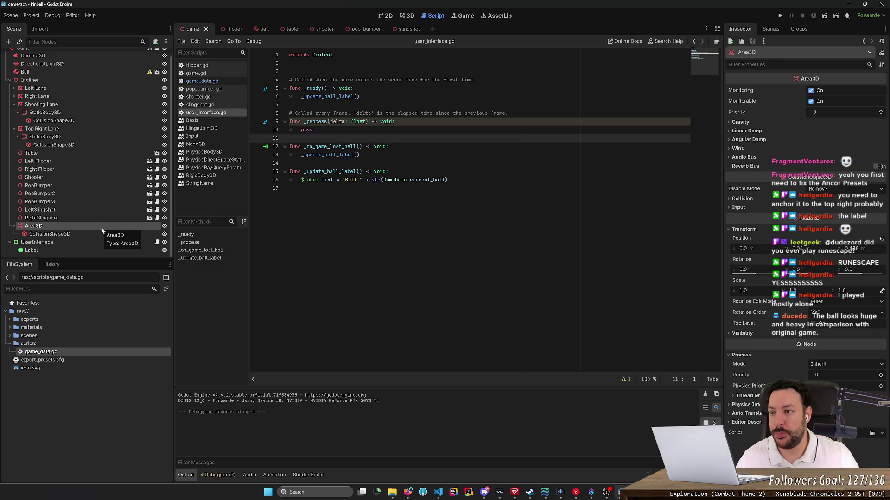
# - Select the Game root node, review its signals, and open Project Settings
pyautogui.scroll(1, 69, 139)
pyautogui.click(42, 57)
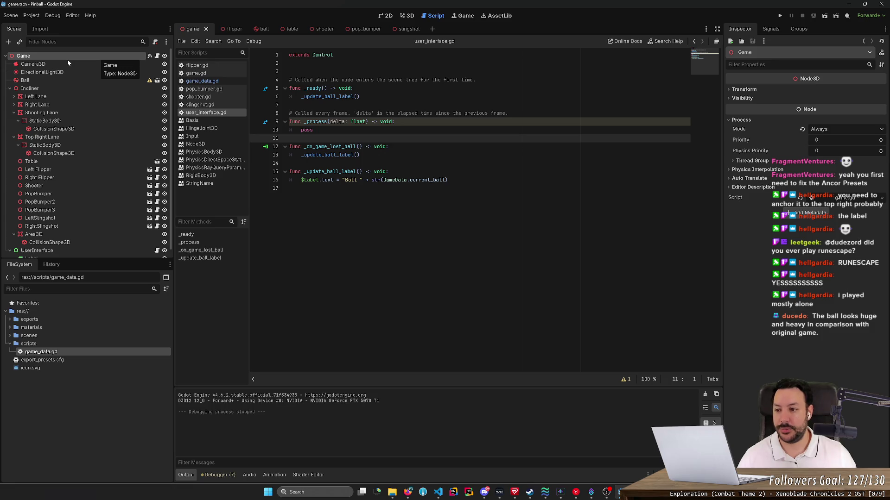
pyautogui.scroll(-1, 83, 88)
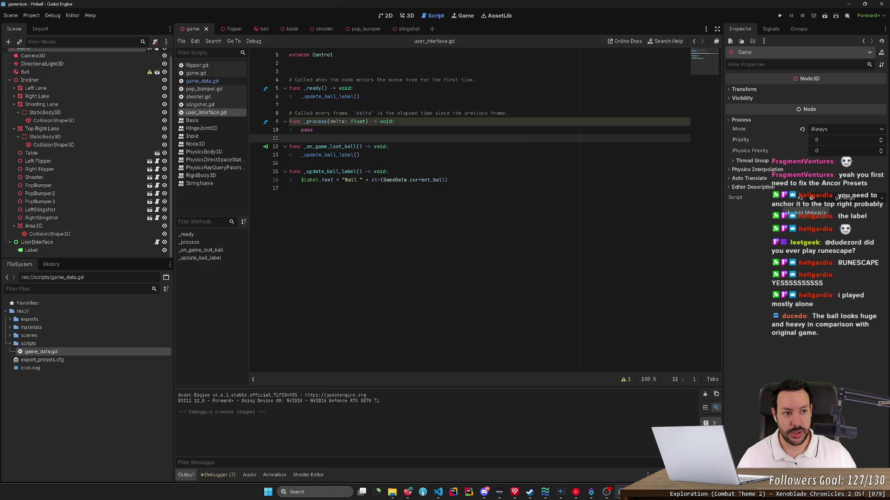
pyautogui.click(772, 31)
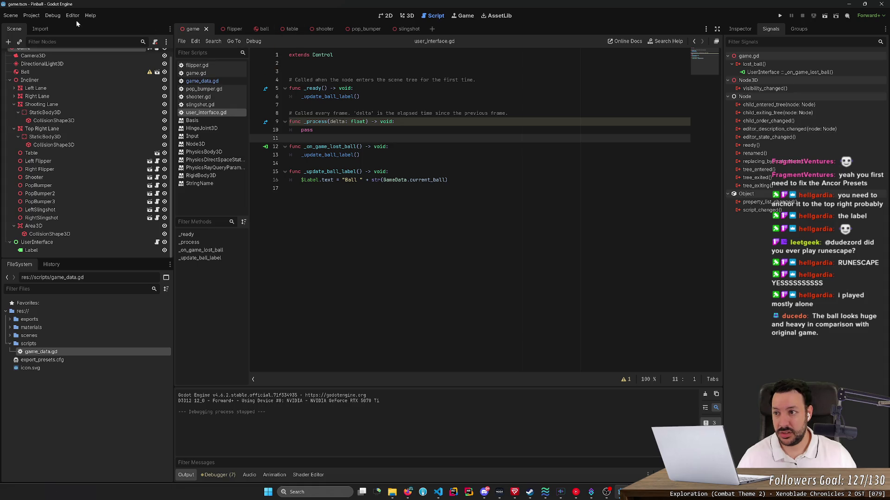
pyautogui.click(31, 15)
pyautogui.click(41, 27)
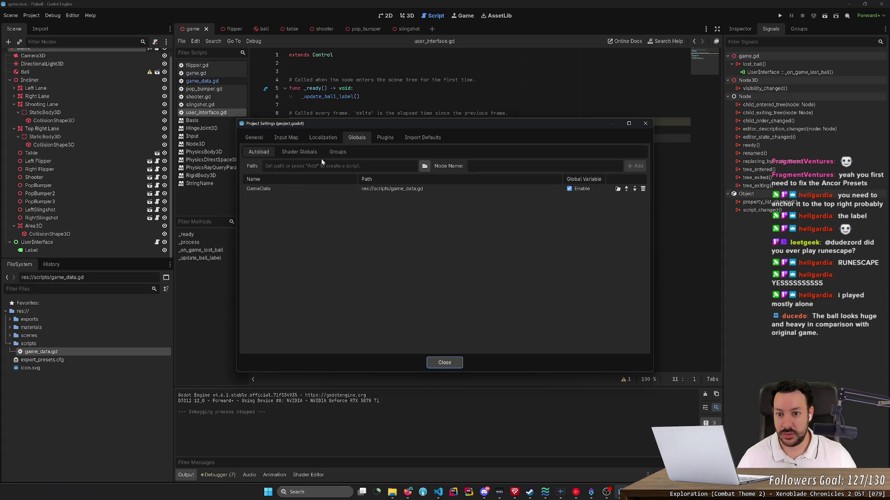
# - Browse the Plugins and Import Defaults sections, return to the Autoload list, and close Project Settings
pyautogui.click(386, 137)
pyautogui.click(419, 137)
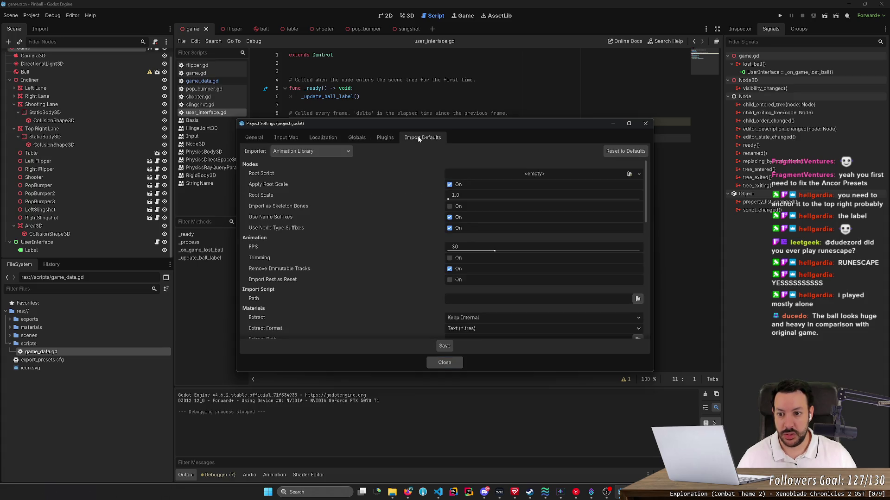
pyautogui.click(357, 137)
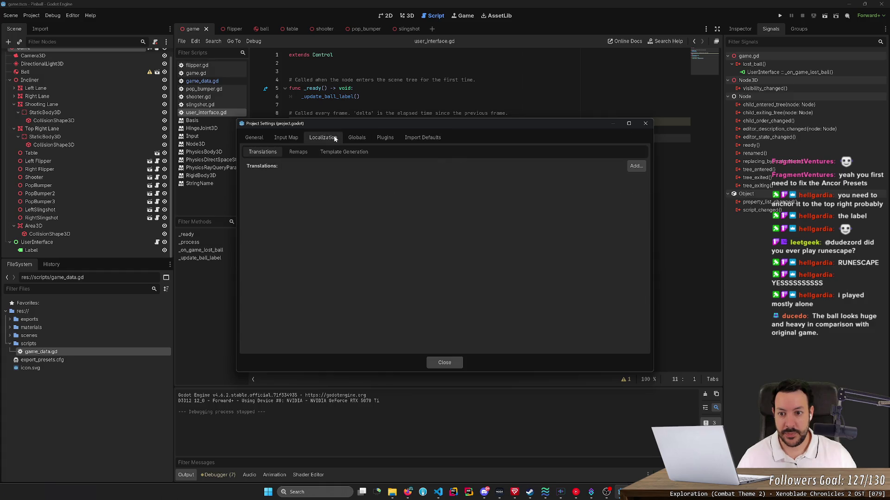
pyautogui.click(644, 124)
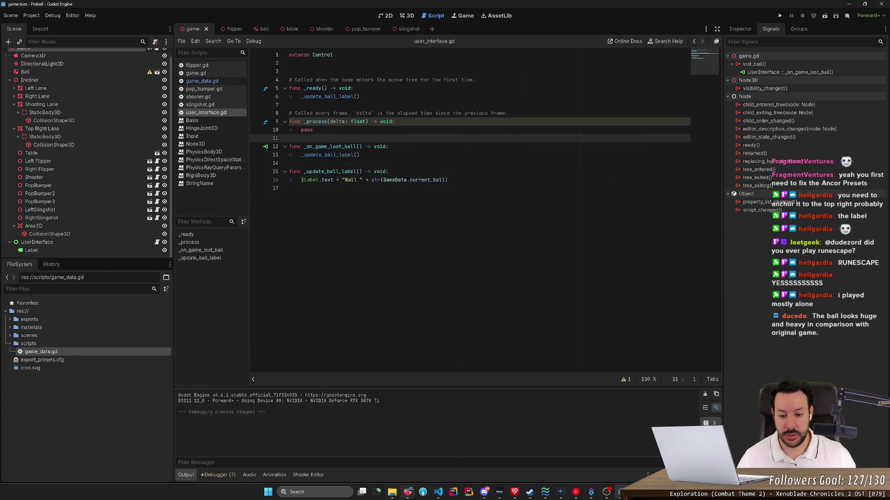
pyautogui.hotkey('alt', 'Tab')
# - Search the web for 'godot globals signal bind' in a new tab
pyautogui.click(341, 8)
pyautogui.write('godot globals')
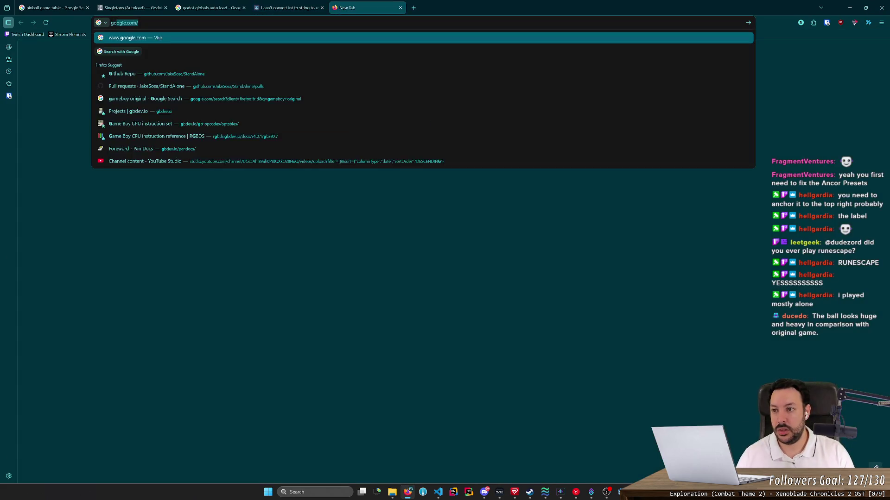
pyautogui.write(' signal bind')
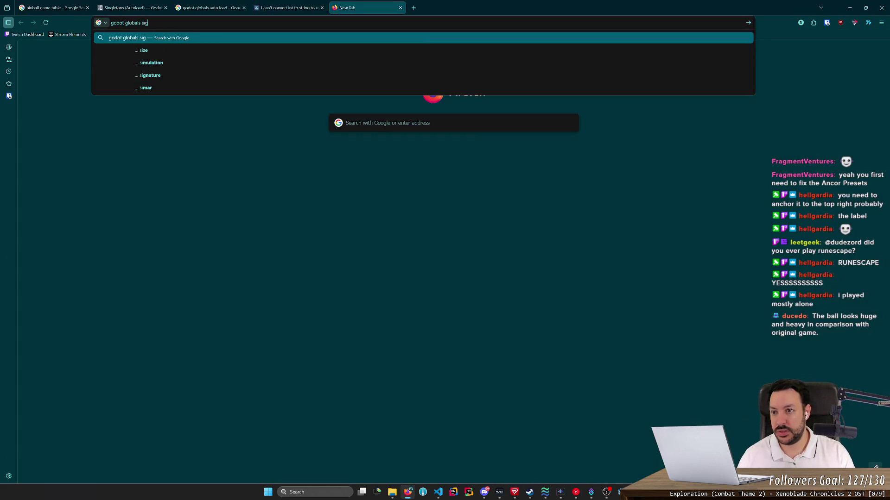
pyautogui.press('Return')
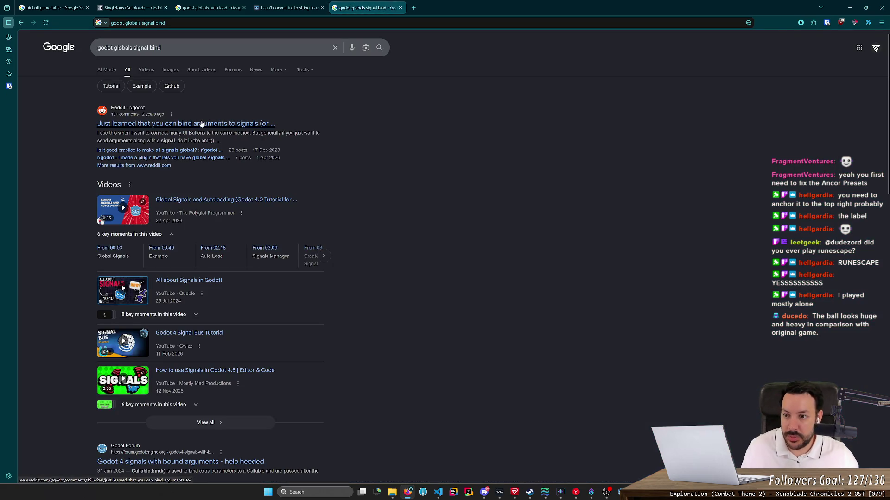
# - Read the two Reddit threads on global signals, then return to Godot
pyautogui.click(182, 151)
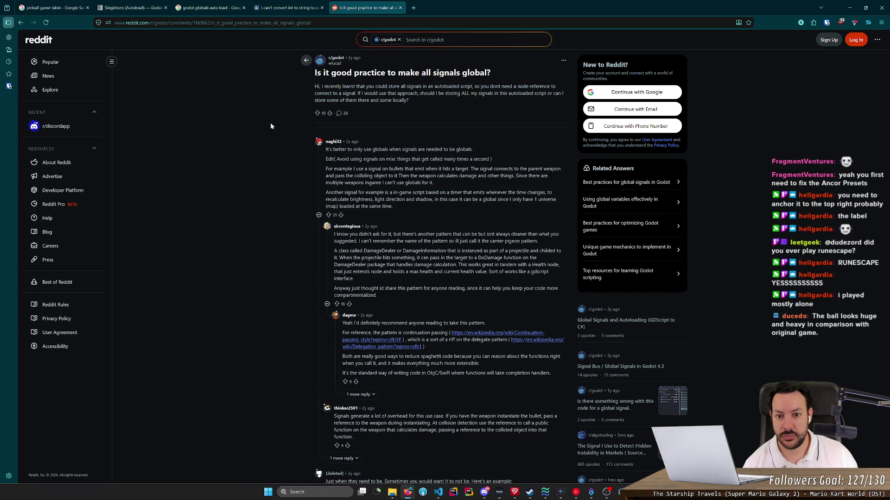
pyautogui.scroll(-3, 271, 122)
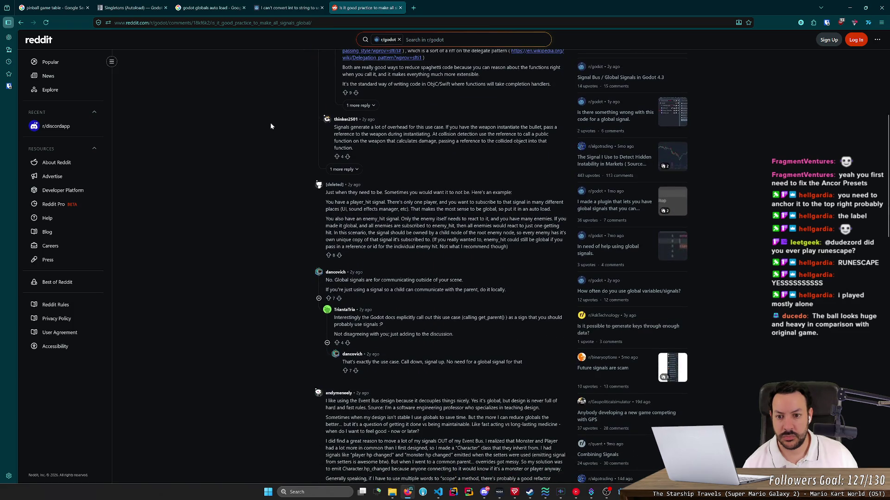
pyautogui.scroll(-4, 271, 126)
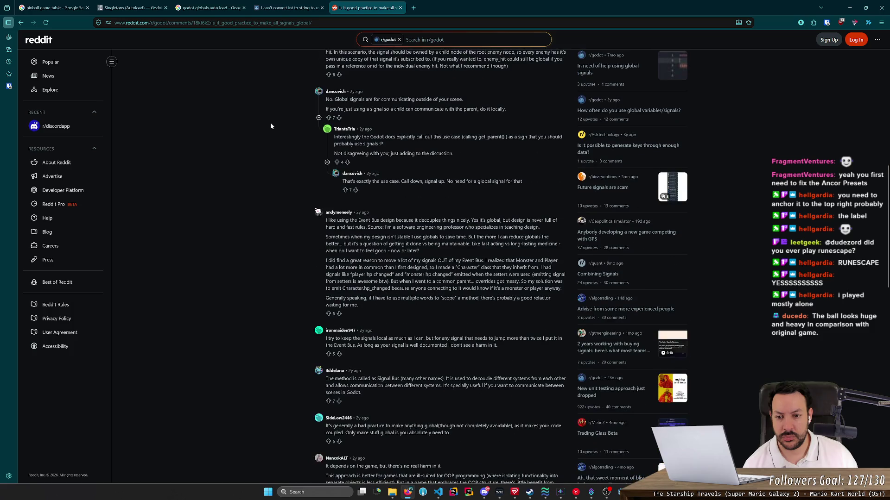
pyautogui.hotkey('alt', 'Left')
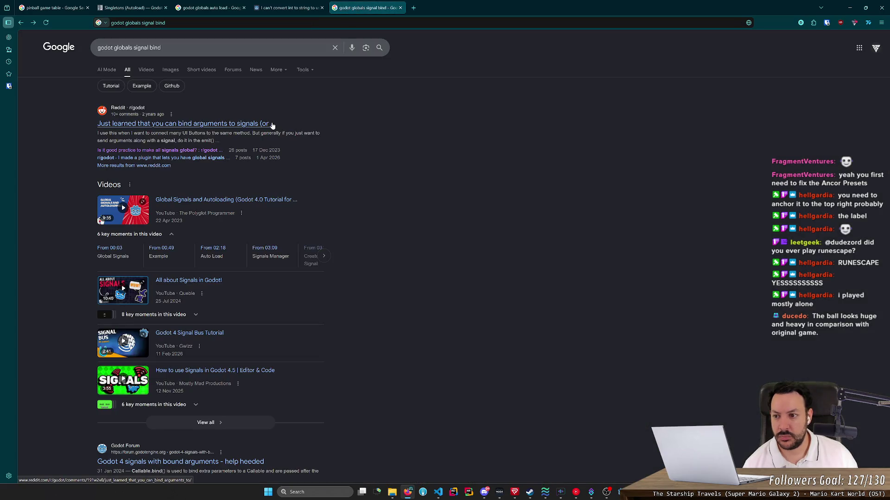
pyautogui.click(193, 159)
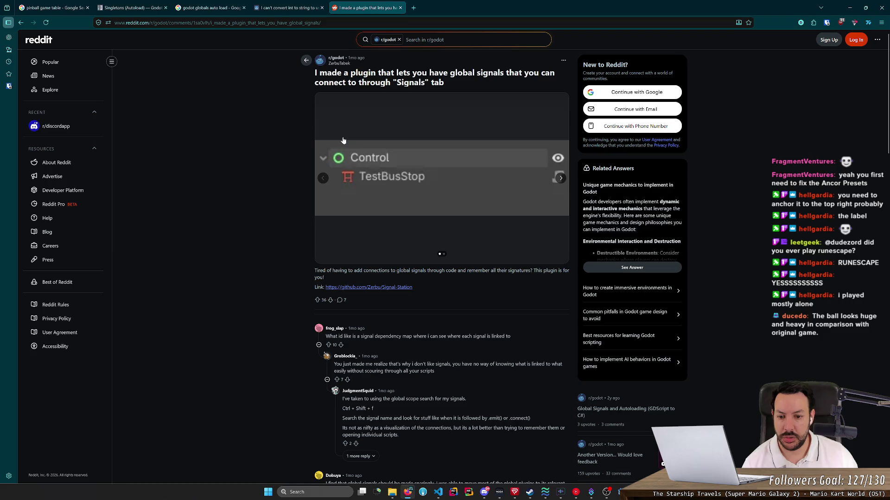
pyautogui.hotkey('alt', 'Left')
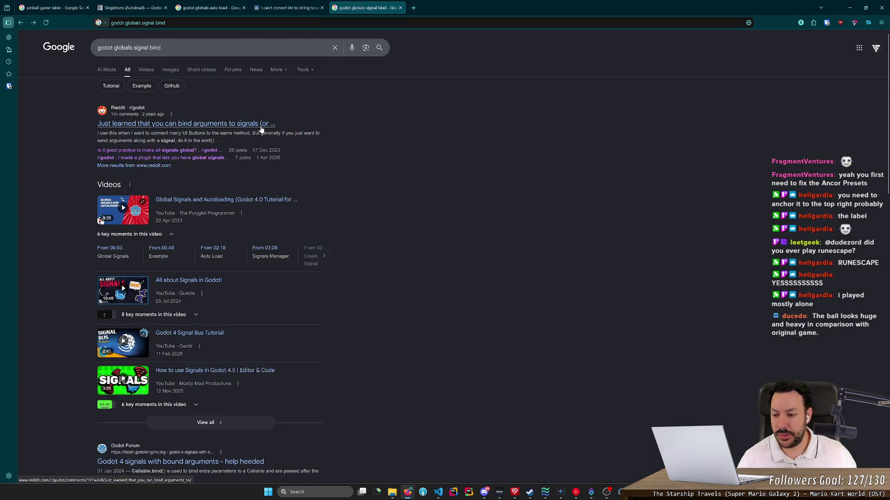
pyautogui.scroll(-4, 261, 128)
pyautogui.scroll(4, 260, 127)
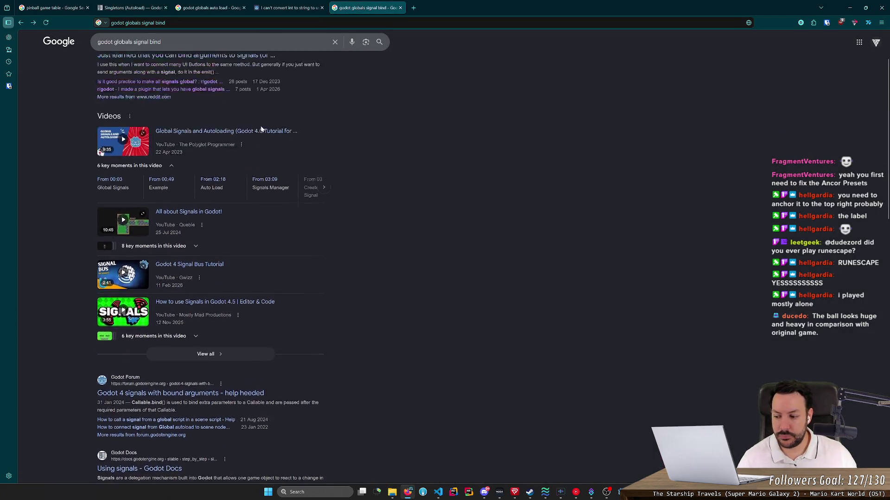
pyautogui.click(849, 8)
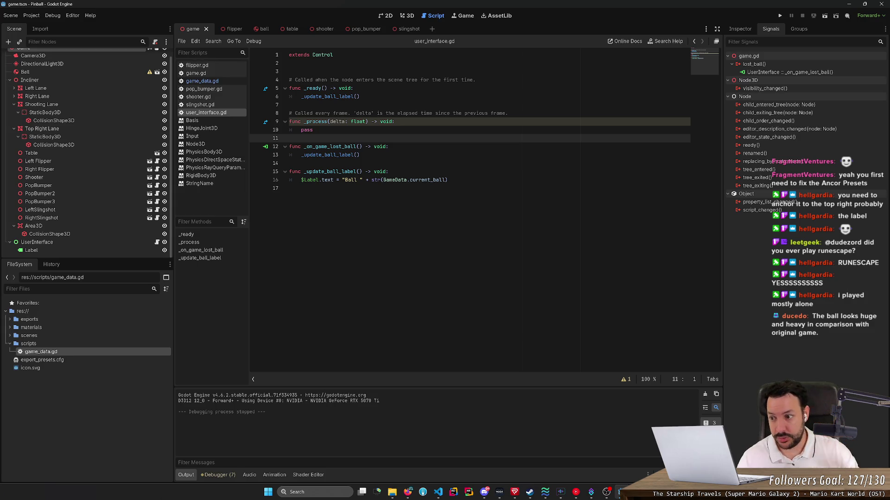
# - Connect the Area3D's body_entered signal to the Game node, creating _on_area_3d_body_entered in game.gd
pyautogui.click(101, 225)
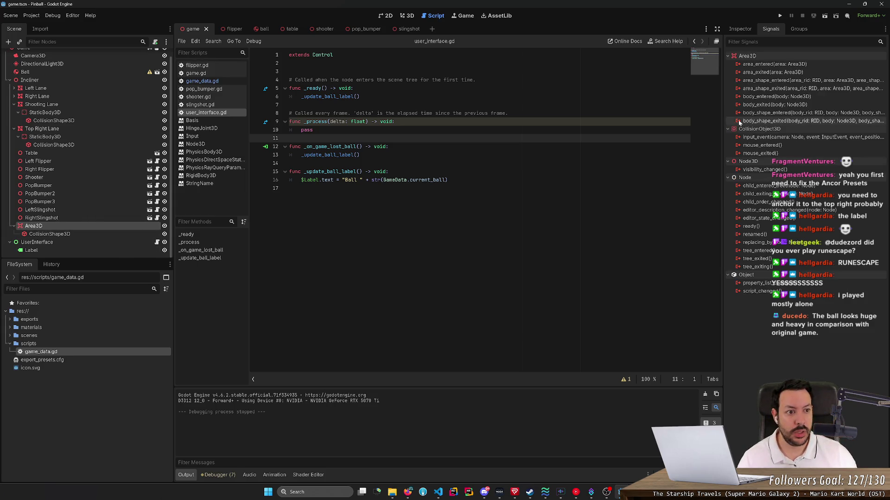
pyautogui.doubleClick(795, 97)
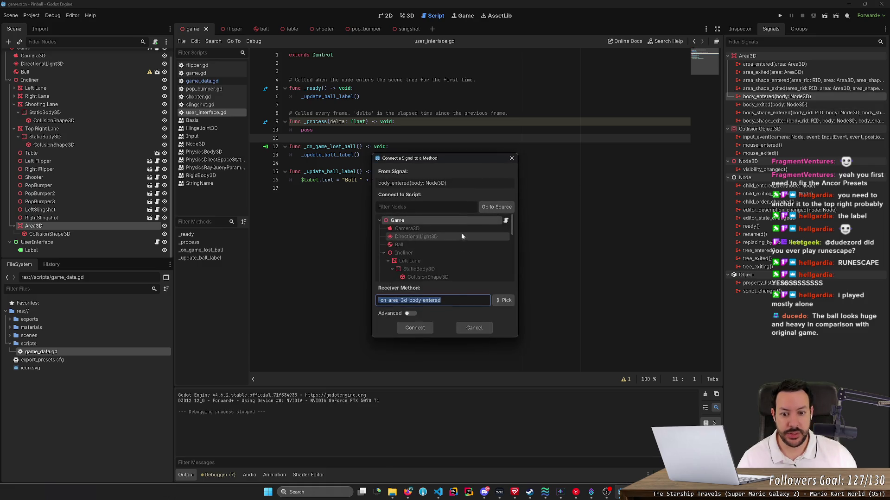
pyautogui.click(399, 300)
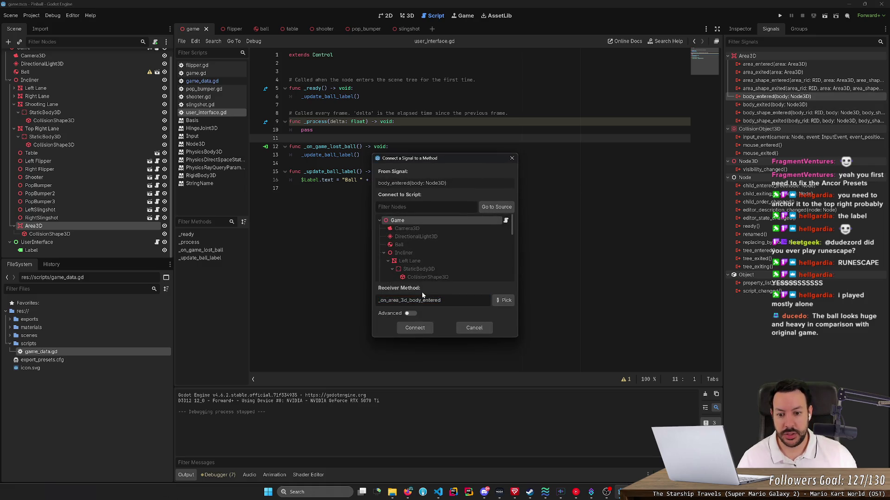
pyautogui.click(415, 328)
pyautogui.click(441, 321)
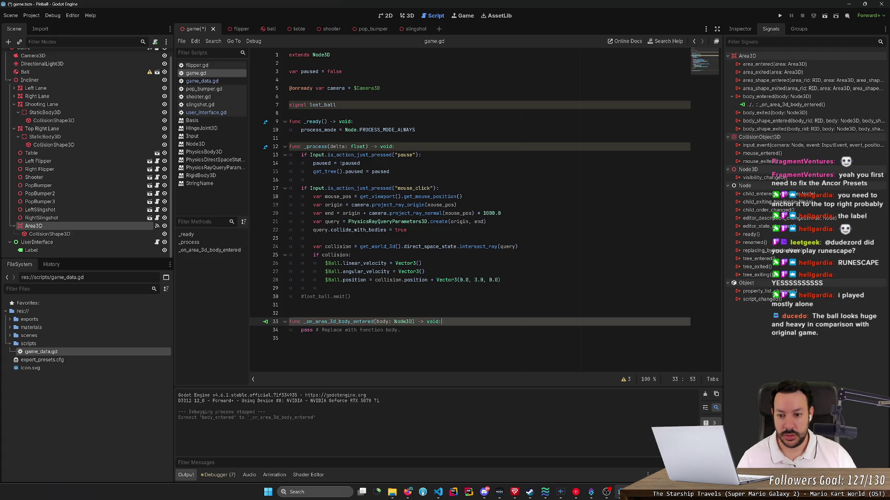
# - Add a lost_ball.emit() call in the handler, delete the stray lines and pass, and save
pyautogui.press('Return')
pyautogui.write('los')
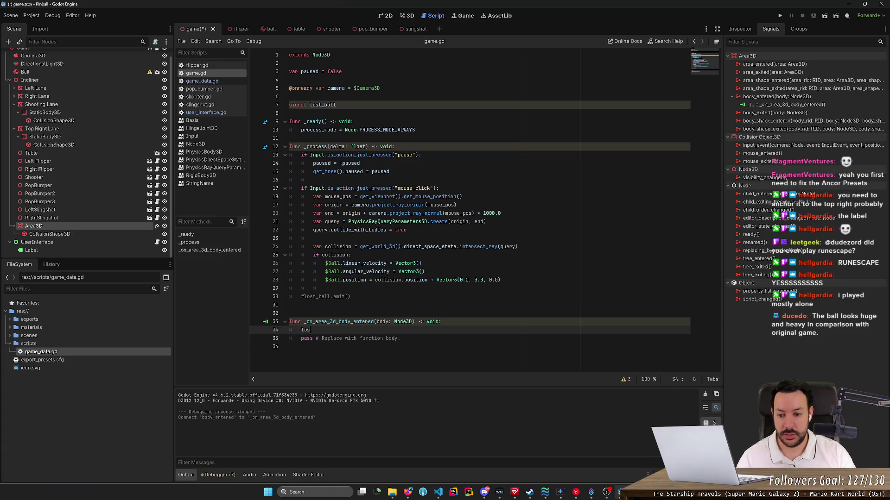
pyautogui.write('t_ball')
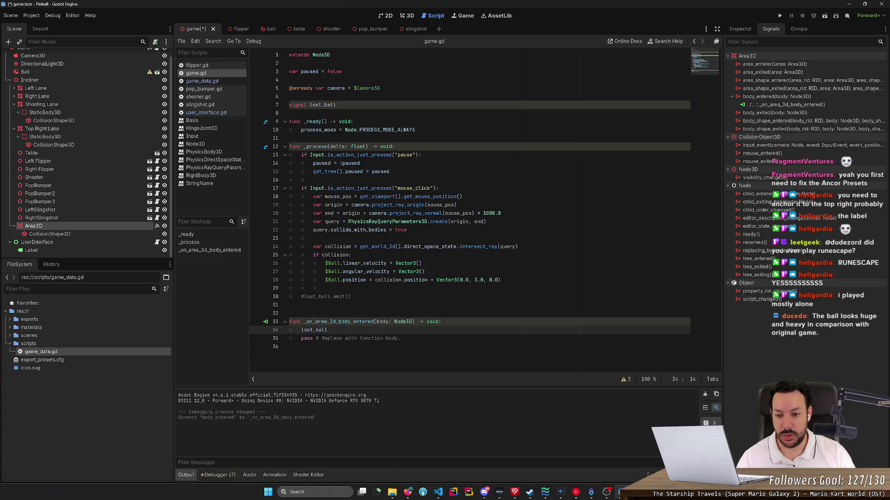
pyautogui.write('.emit')
pyautogui.press('Return')
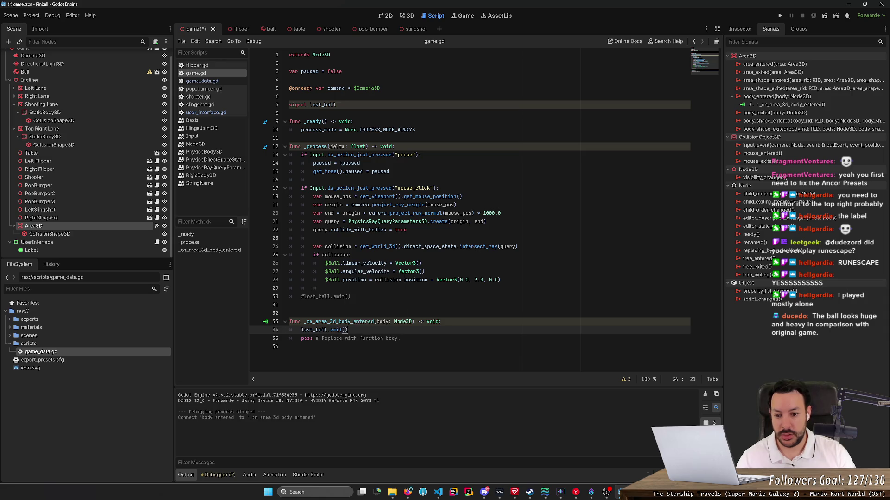
pyautogui.click(350, 322)
pyautogui.press('Up')
pyautogui.press('Up')
pyautogui.press('Up')
pyautogui.hotkey('ctrl', 'shift', 'k')
pyautogui.hotkey('ctrl', 'shift', 'k')
pyautogui.hotkey('ctrl', 'shift', 'k')
pyautogui.press('Down')
pyautogui.press('Down')
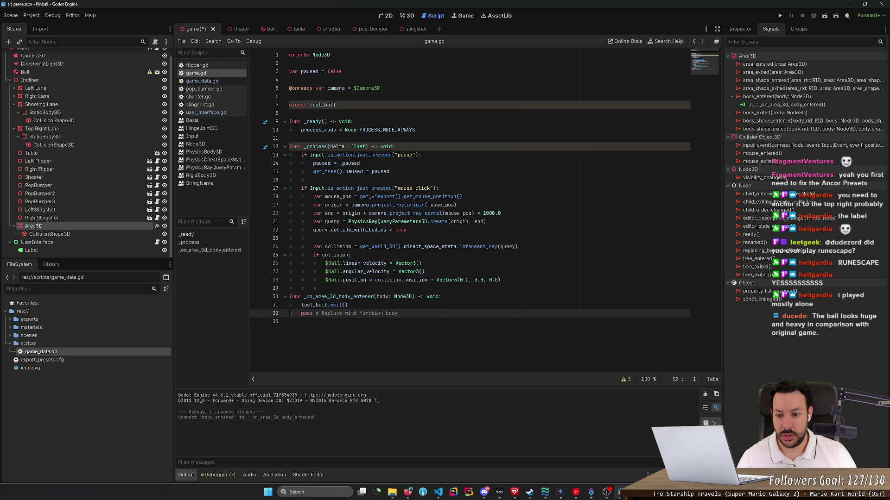
pyautogui.hotkey('ctrl', 'shift', 'k')
pyautogui.hotkey('ctrl', 's')
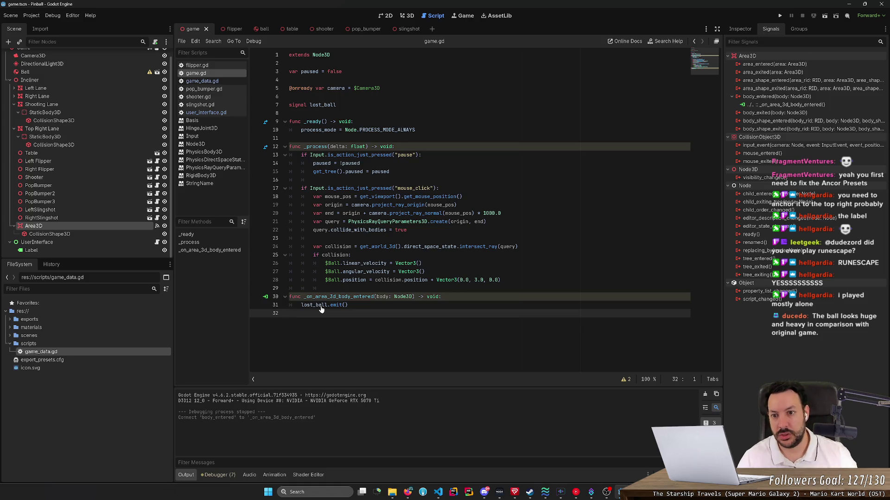
# - Delete the lost_ball signal declaration from game.gd
pyautogui.click(290, 104)
pyautogui.hotkey('shift', 'Up')
pyautogui.press('BackSpace')
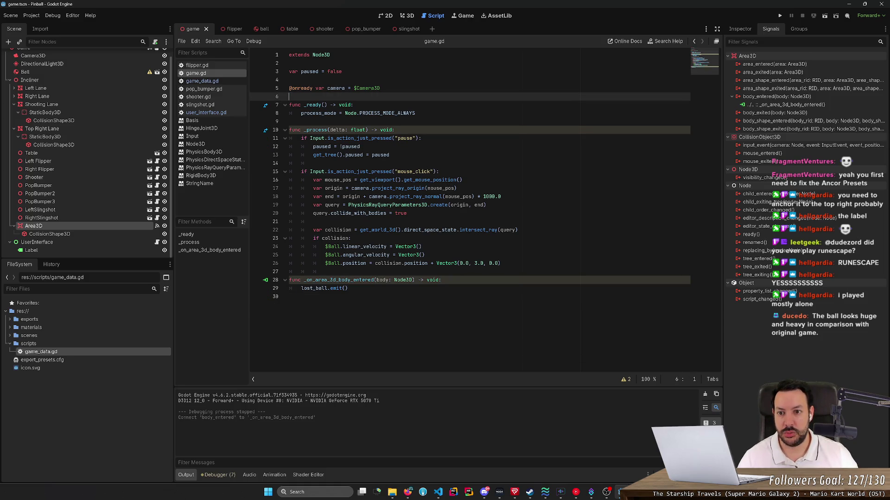
# - Replace the emit line with GameData.lost_ball(), save game.gd, and run the project
pyautogui.click(442, 280)
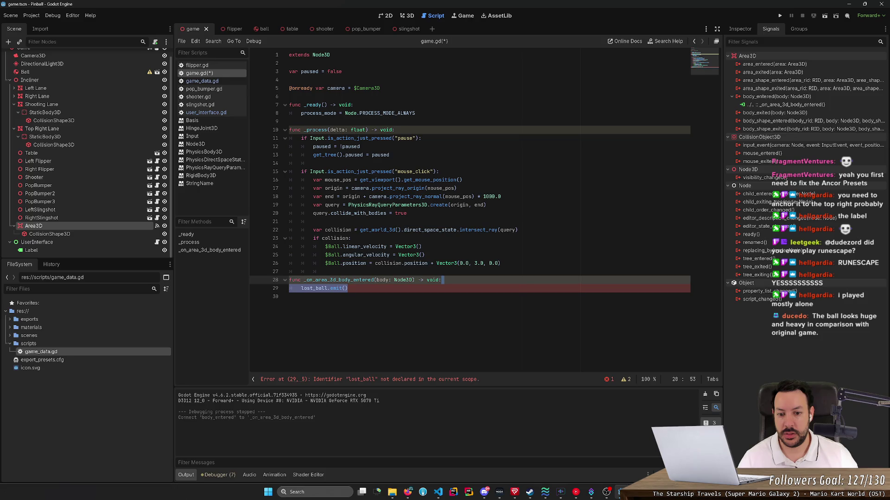
pyautogui.click(443, 280)
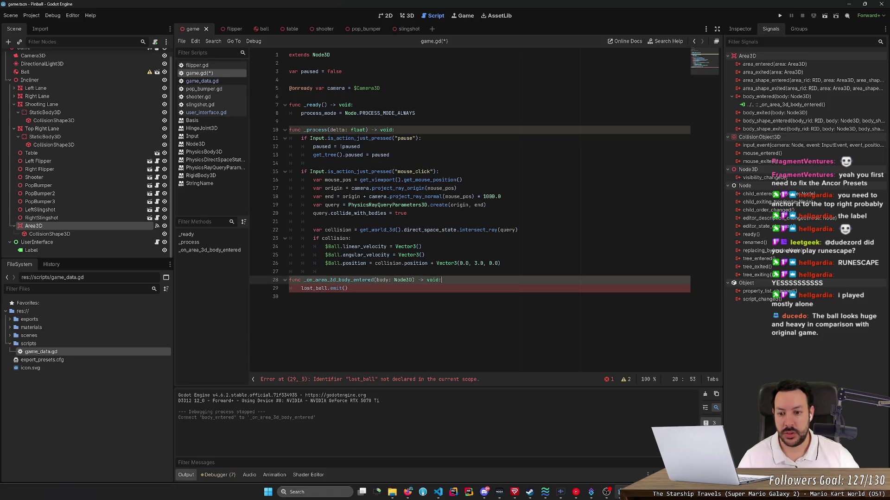
pyautogui.press('Return')
pyautogui.write('GameData')
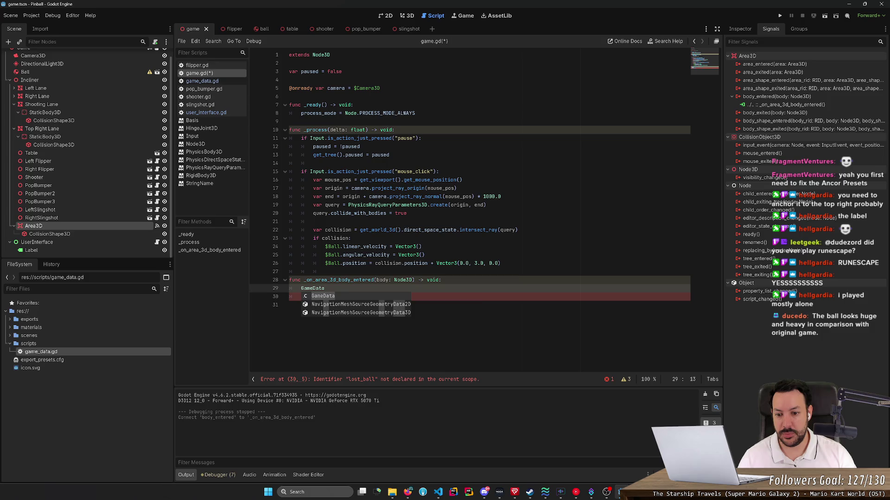
pyautogui.write('.lost')
pyautogui.press('Return')
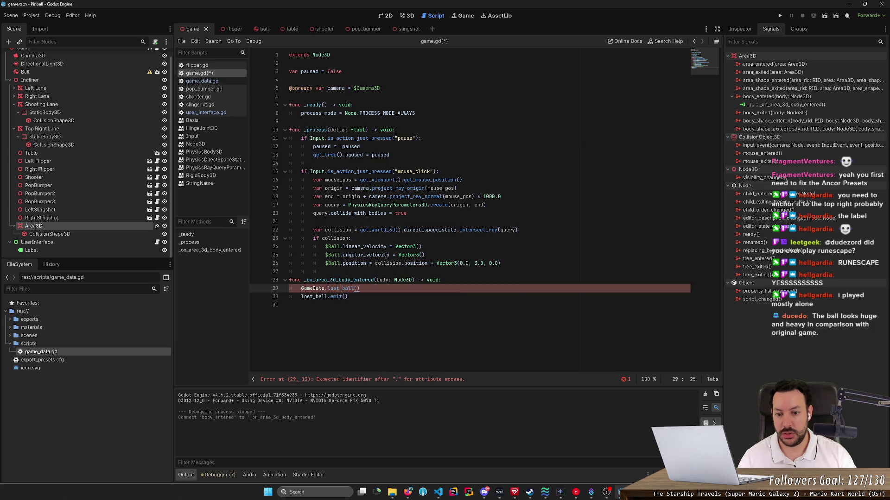
pyautogui.press('Down')
pyautogui.hotkey('ctrl', 'shift', 'k')
pyautogui.hotkey('ctrl', 's')
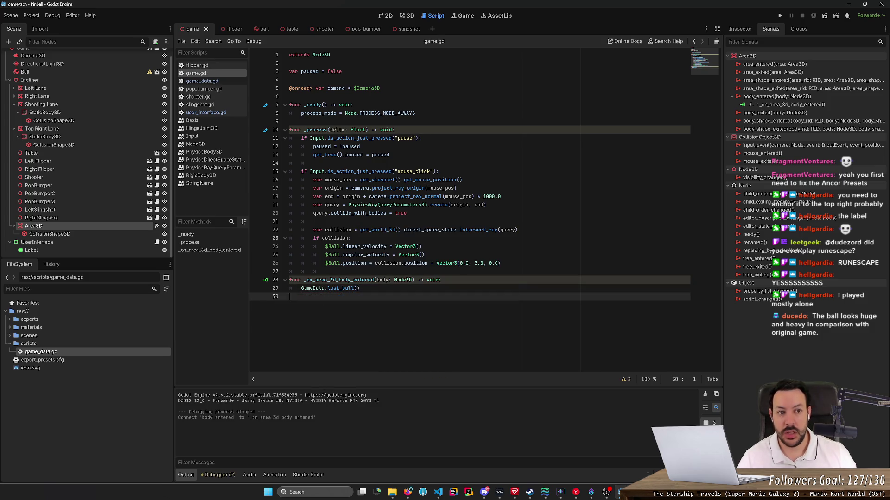
pyautogui.press('F5')
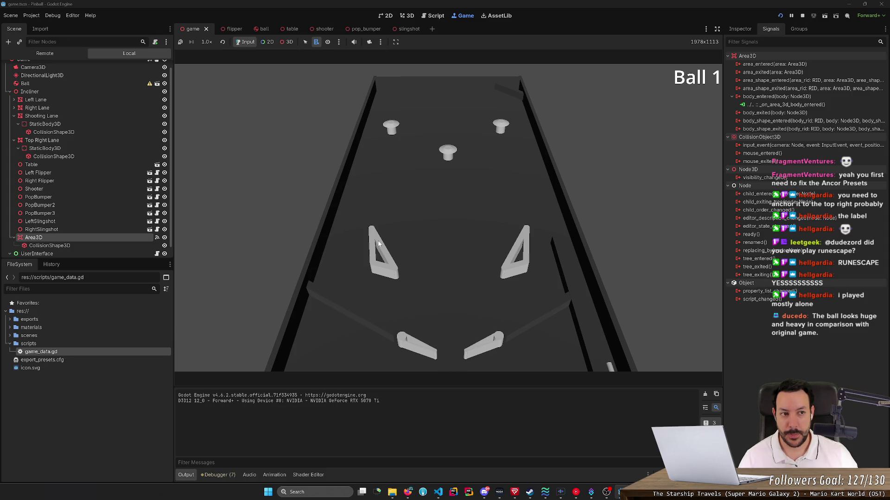
# - Stop the game and move the drain Area3D from collision layer 1 to layer 4
pyautogui.click(803, 15)
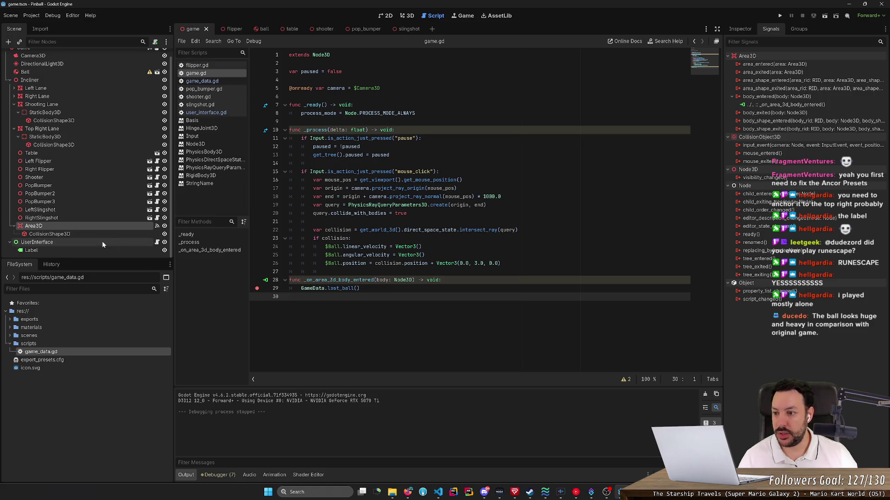
pyautogui.click(739, 29)
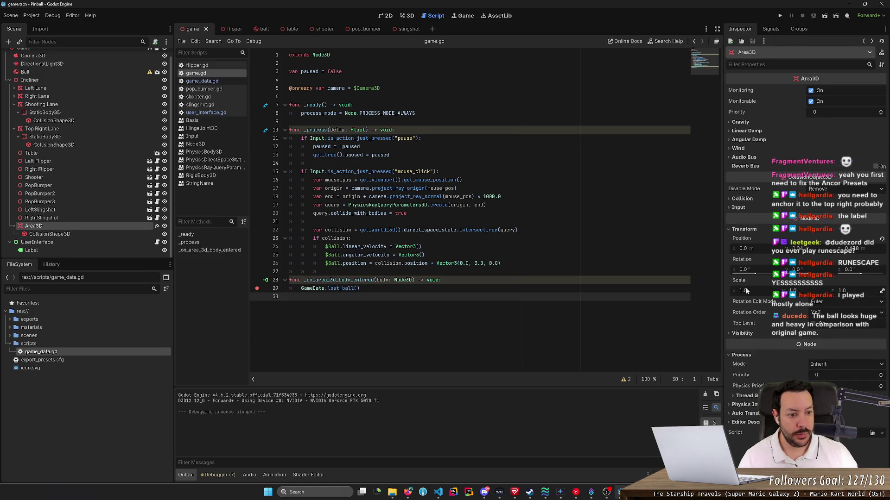
pyautogui.click(742, 198)
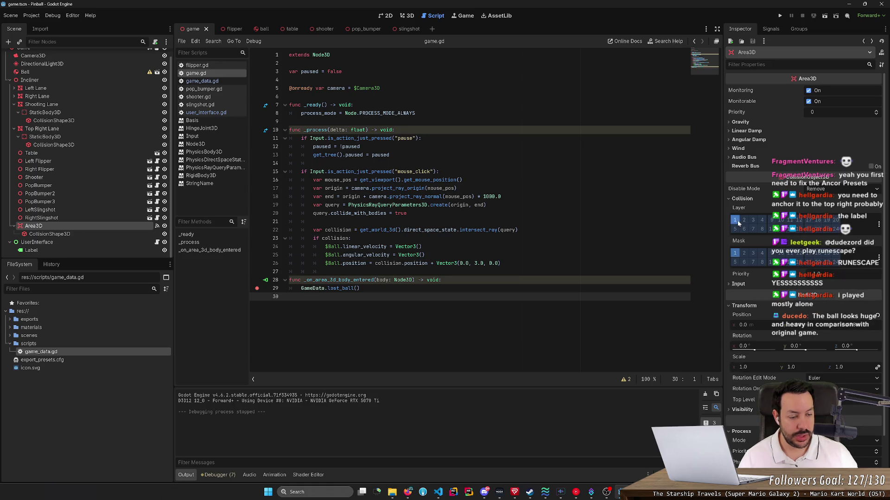
pyautogui.click(761, 220)
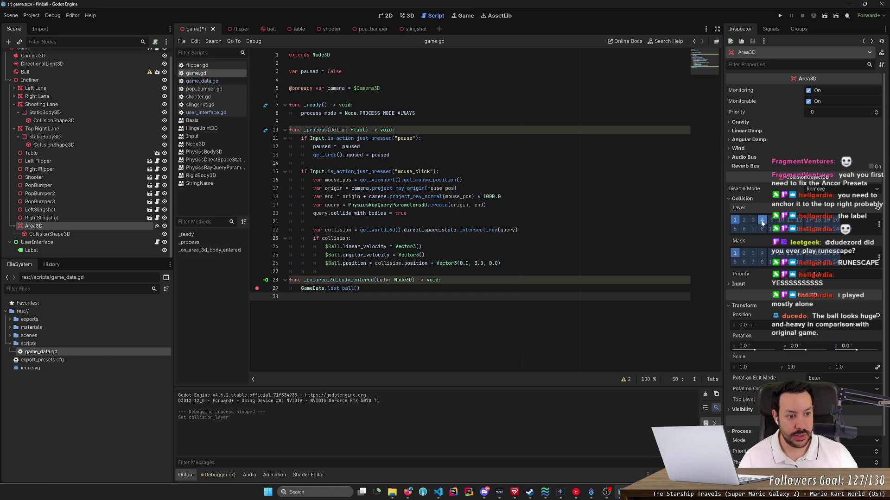
pyautogui.click(735, 220)
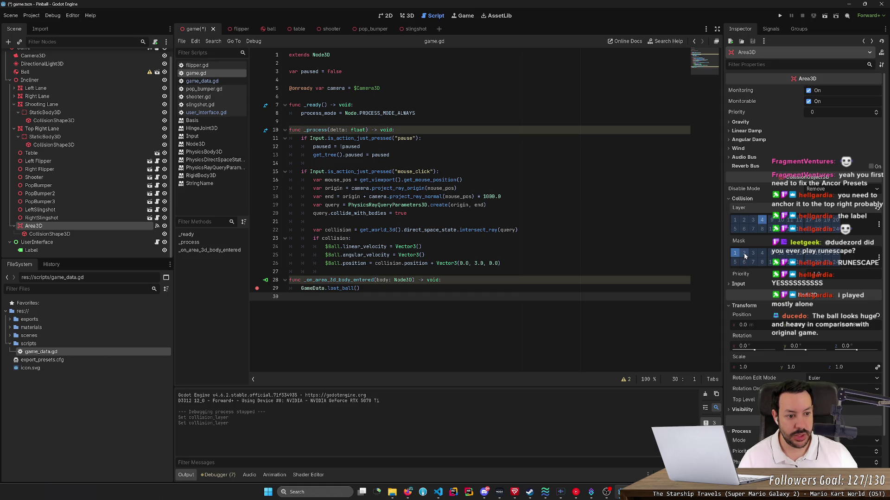
# - Run the game, launch a ball to hit the game.gd line-29 breakpoint, then end debugging
pyautogui.click(780, 16)
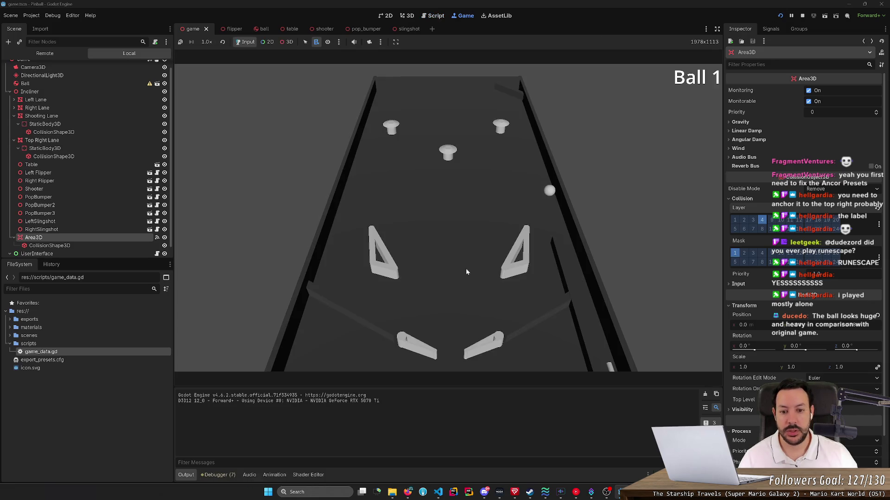
pyautogui.press('space')
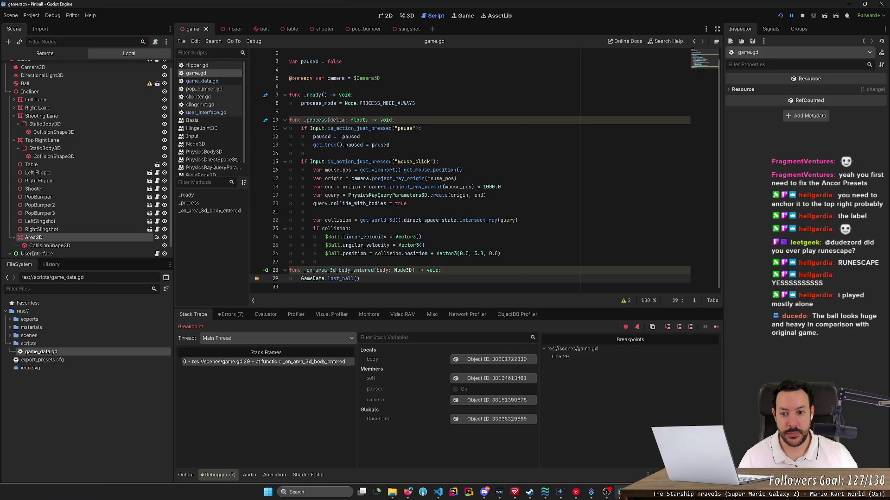
pyautogui.keyDown('ctrl'); pyautogui.click(340, 279); pyautogui.keyUp('ctrl')
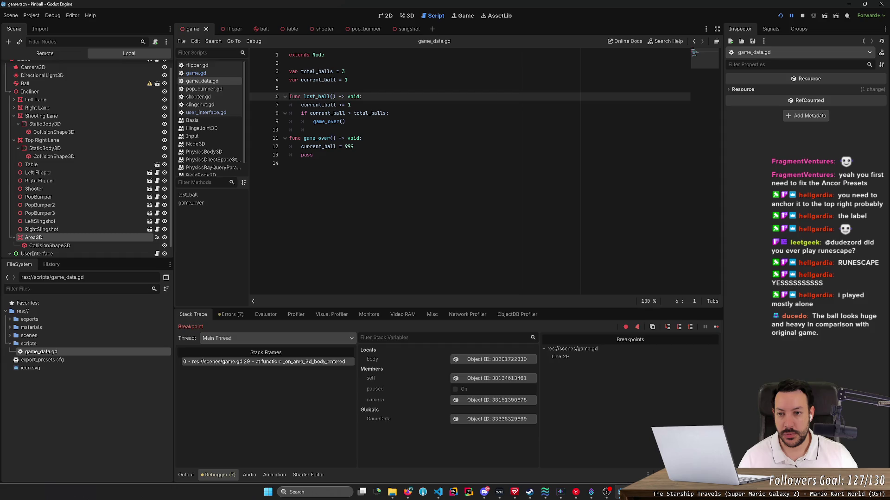
pyautogui.click(802, 16)
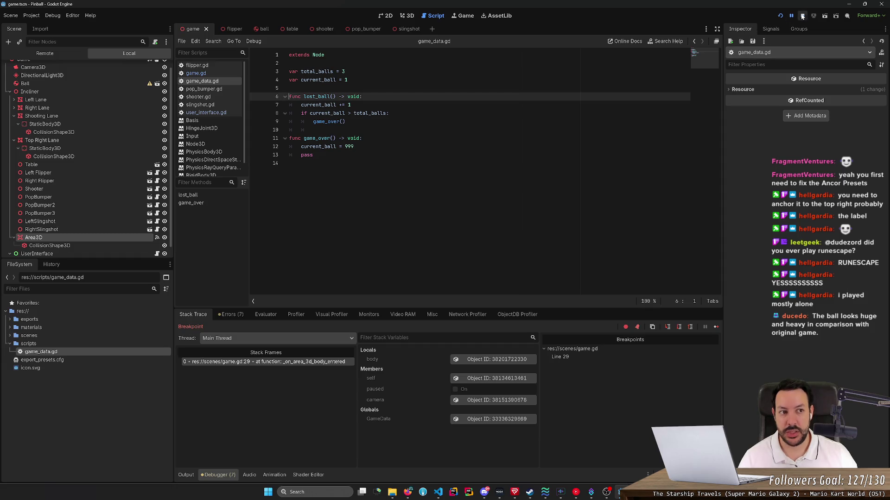
pyautogui.click(559, 357)
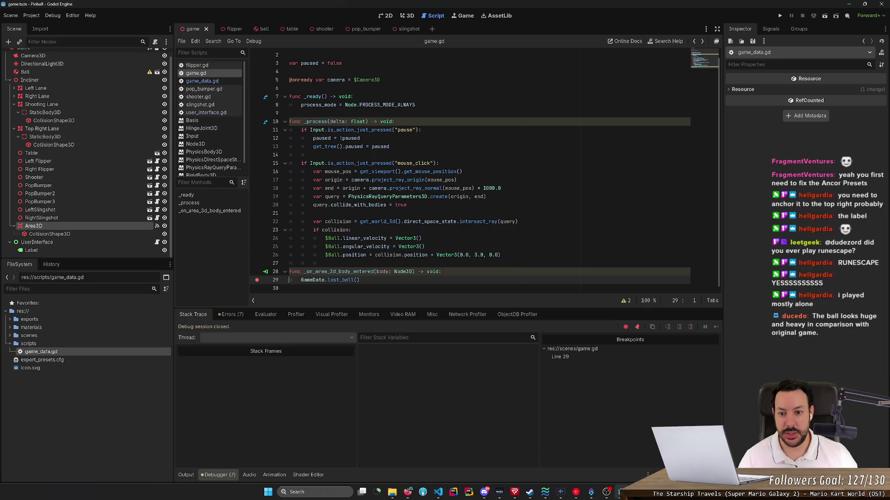
# - Drop the line-29 breakpoint, add lost_ball.emit(), declare signal lost_ball, and save game.gd
pyautogui.click(258, 280)
pyautogui.write('lost_ball.emit()')
pyautogui.click(289, 86)
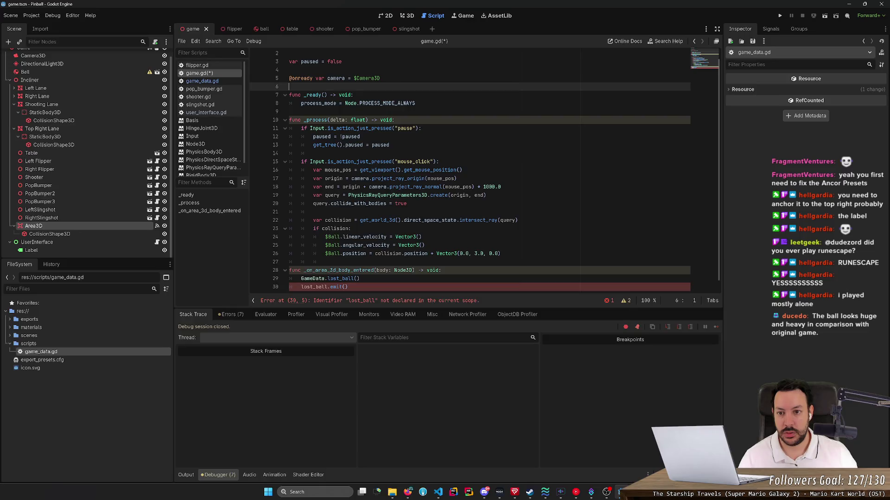
pyautogui.press('Return')
pyautogui.write('signal lsot')
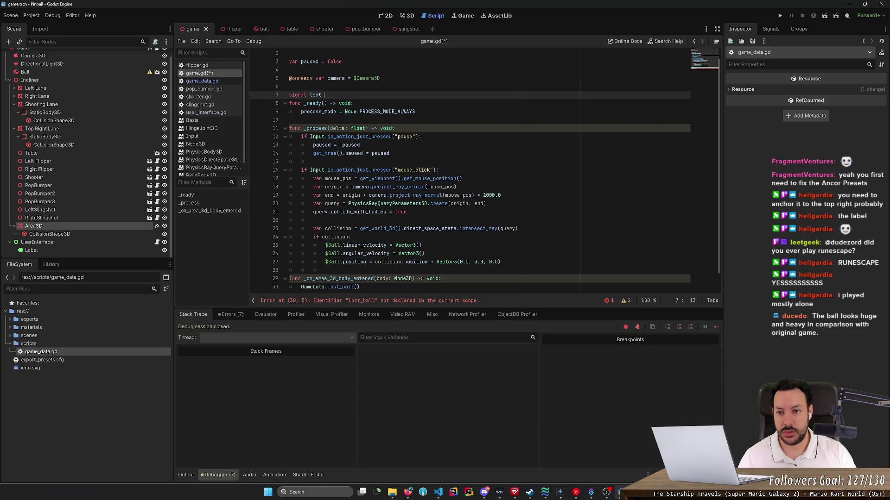
pyautogui.press('BackSpace')
pyautogui.press('BackSpace')
pyautogui.press('BackSpace')
pyautogui.write('lost_ball')
pyautogui.press('Return')
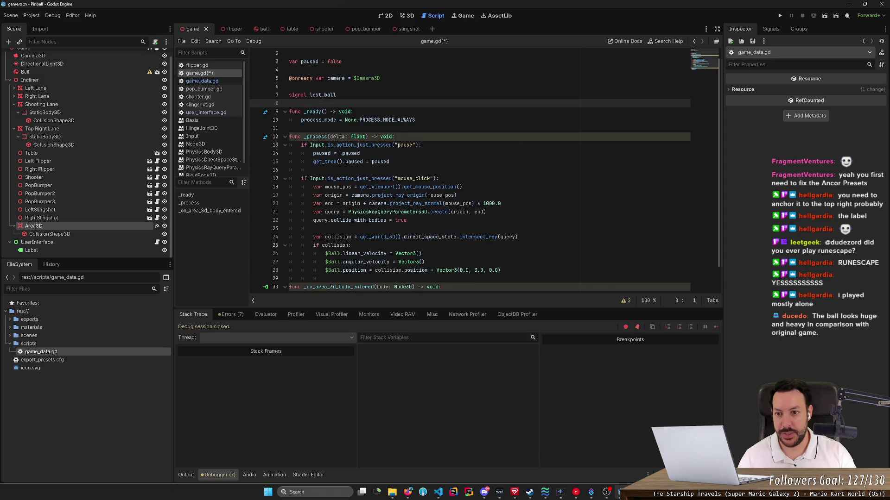
pyautogui.hotkey('ctrl', 's')
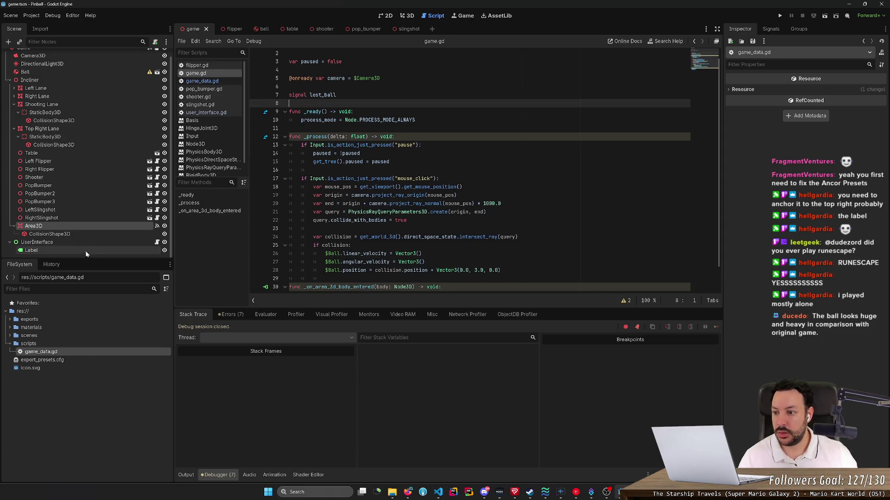
# - Check the Game node's lost_ball connection to UserInterface in the Signals panel
pyautogui.click(121, 243)
pyautogui.click(771, 30)
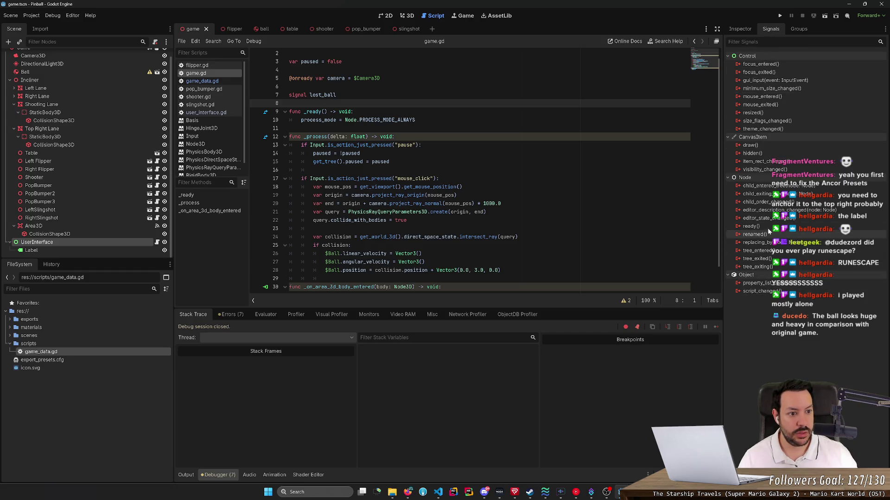
pyautogui.scroll(1, 82, 72)
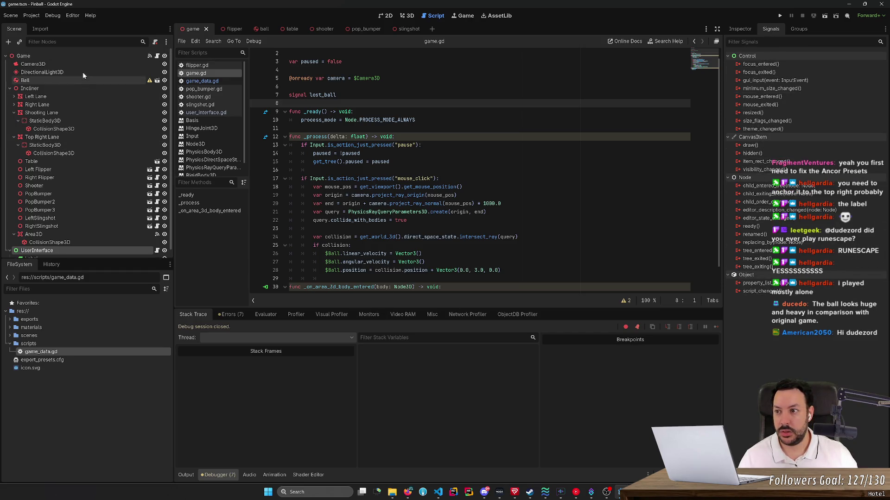
pyautogui.click(89, 57)
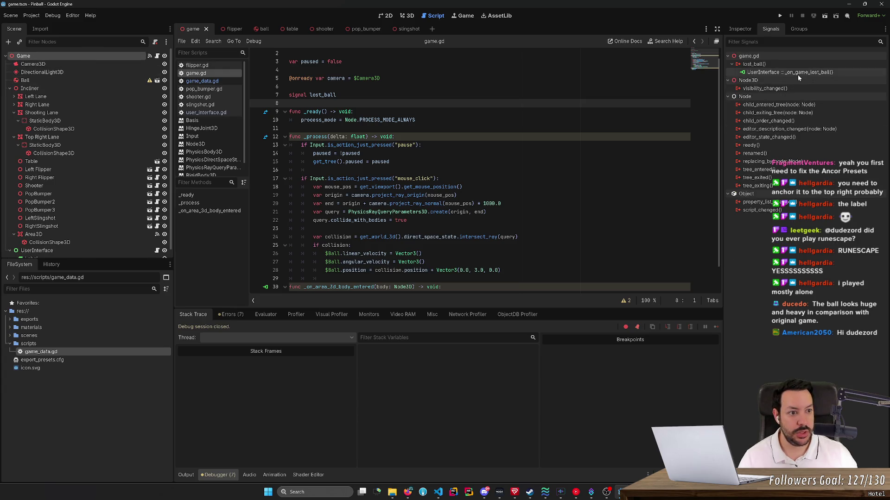
# - Run the game and launch two balls so each drains and the Ball label advances
pyautogui.click(780, 15)
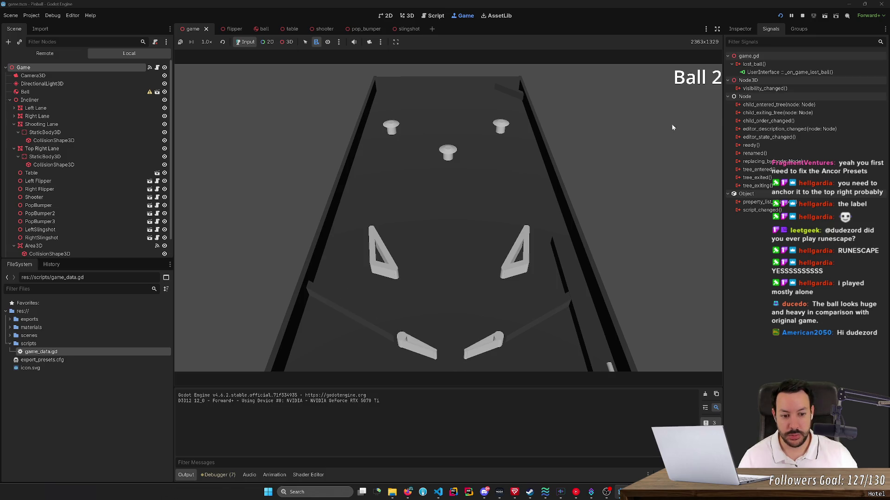
pyautogui.press('space')
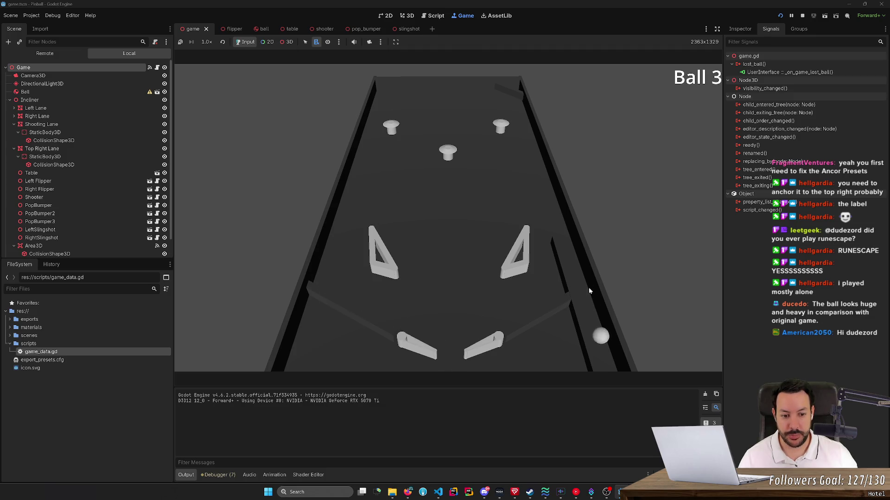
pyautogui.press('space')
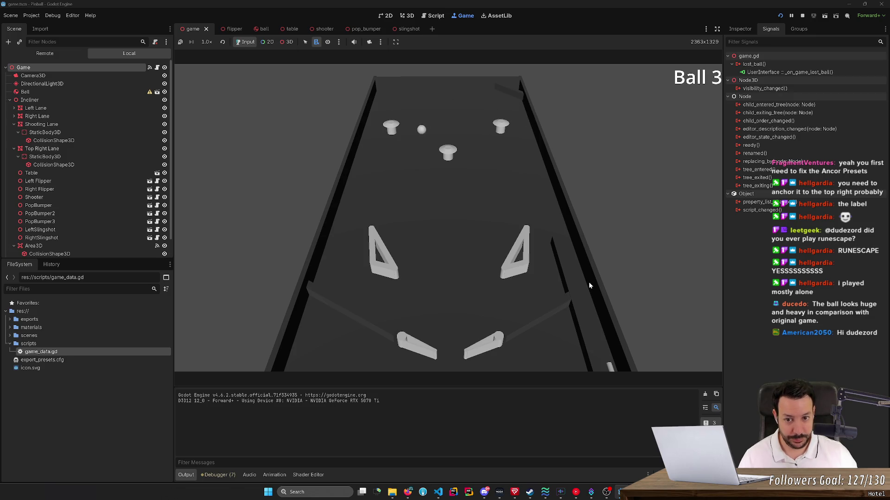
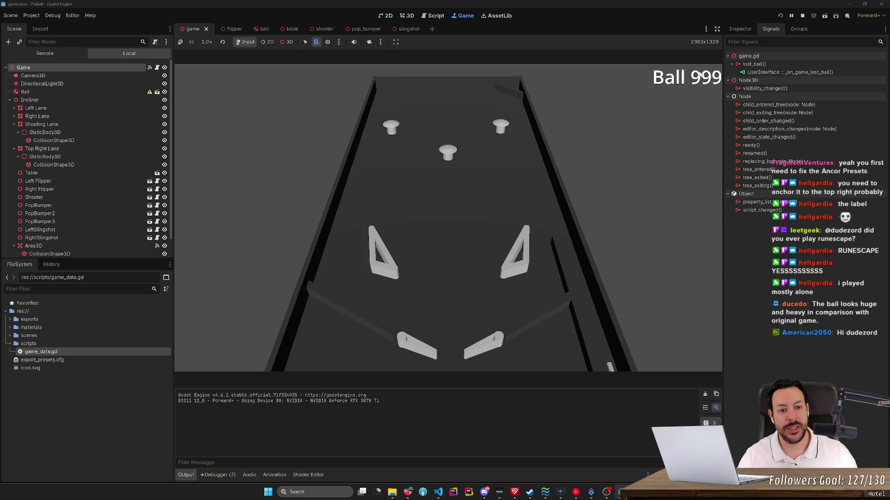
# - Launch balls with the plunger, restart the game once, then stop the playtest
pyautogui.press('space')
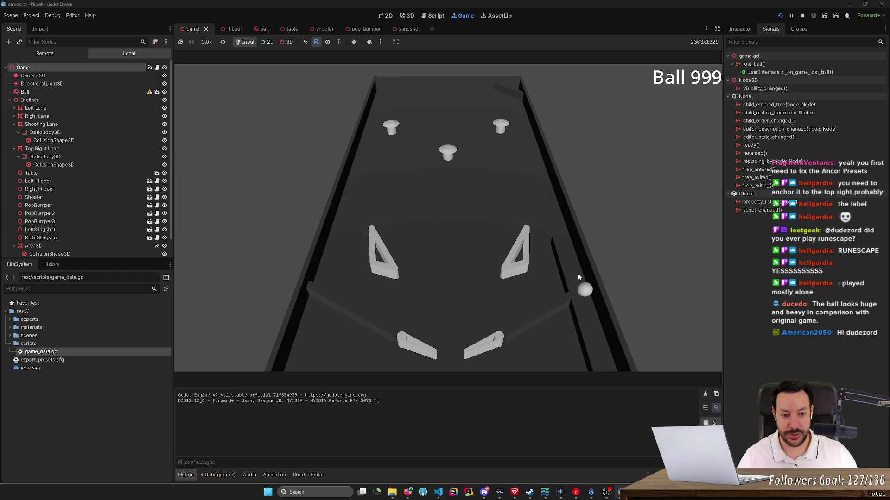
pyautogui.press('space')
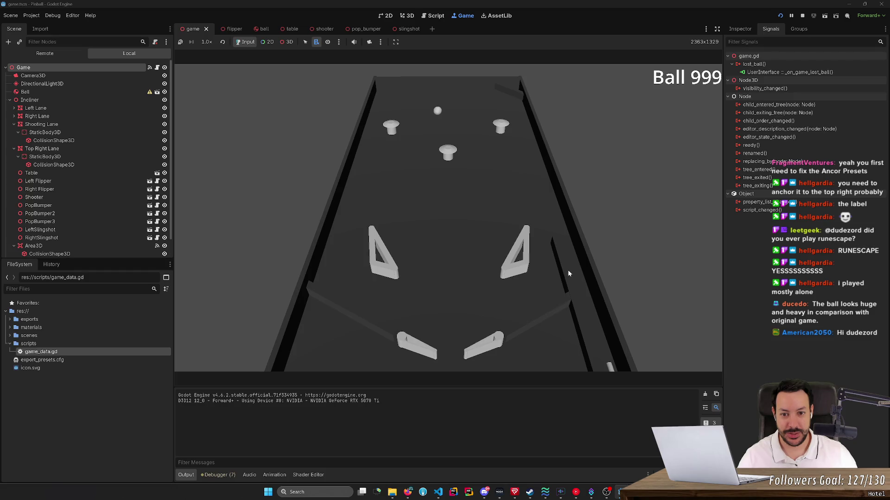
pyautogui.click(780, 15)
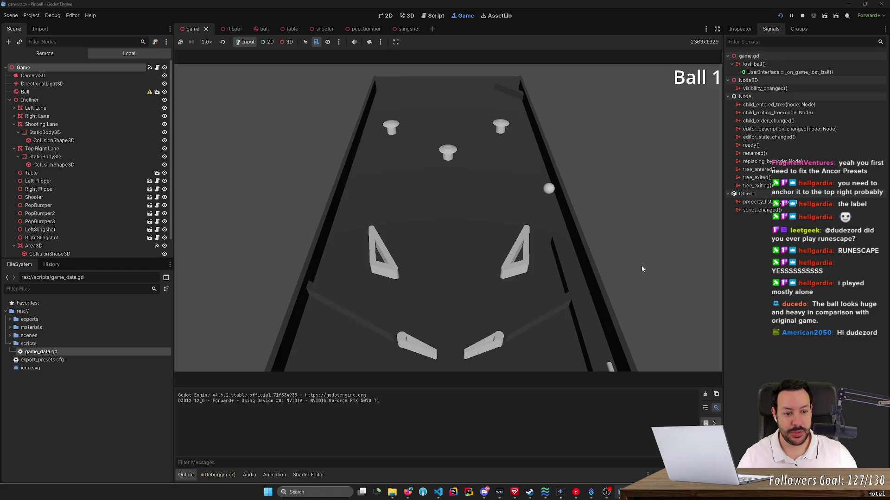
pyautogui.press('space')
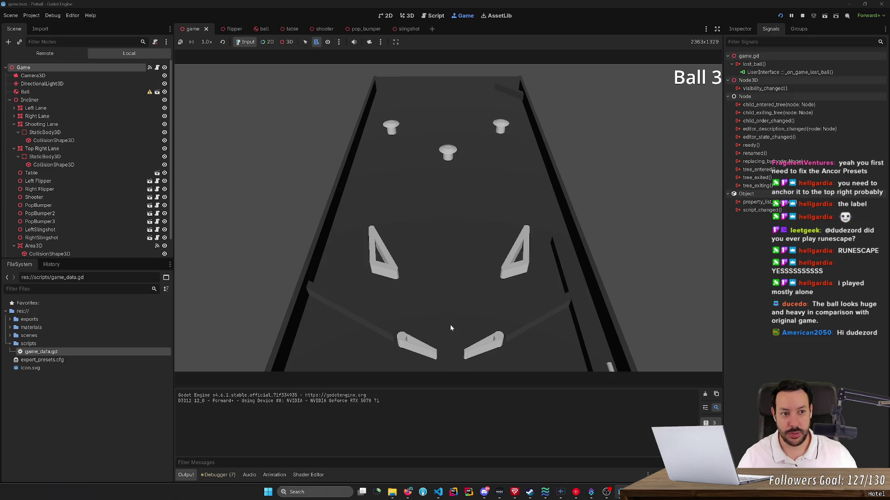
pyautogui.click(805, 15)
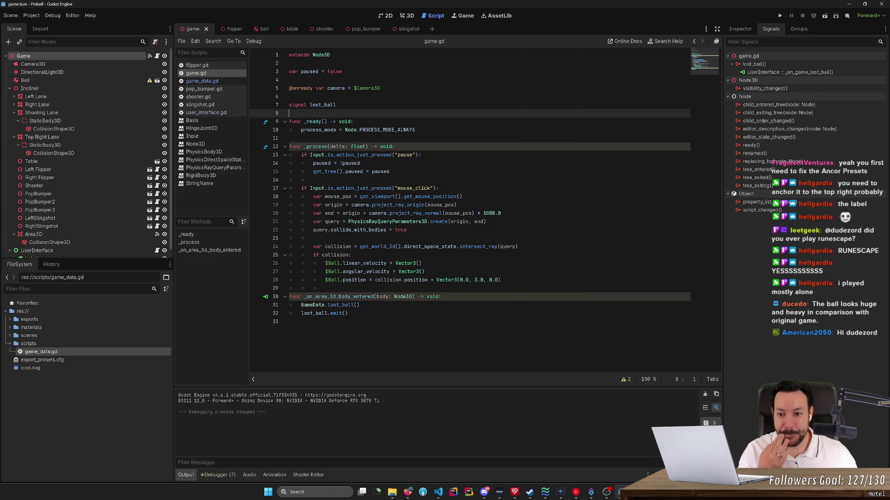
# - Duplicate the Label node and place the copy directly under UserInterface
pyautogui.scroll(-1, 71, 241)
pyautogui.click(70, 251)
pyautogui.hotkey('ctrl', 'c')
pyautogui.hotkey('ctrl', 'v')
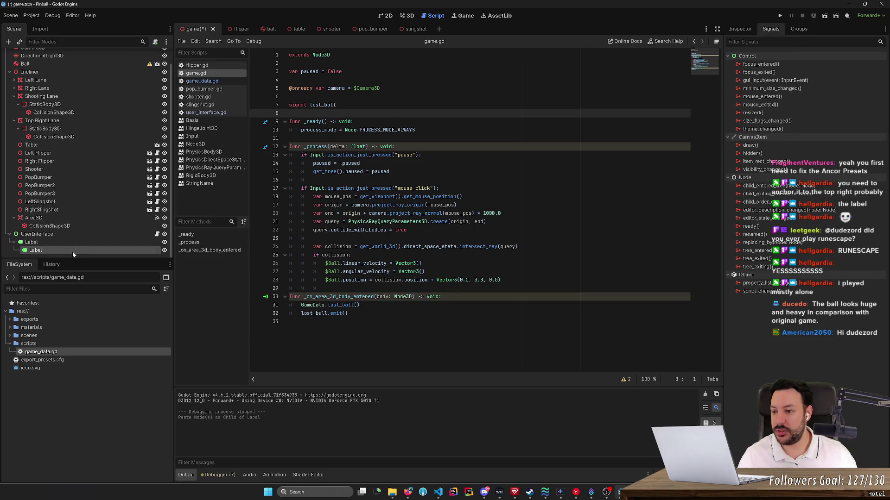
pyautogui.moveTo(71, 251)
pyautogui.mouseDown()
pyautogui.moveTo(72, 239)
pyautogui.moveTo(66, 255)
pyautogui.mouseUp()
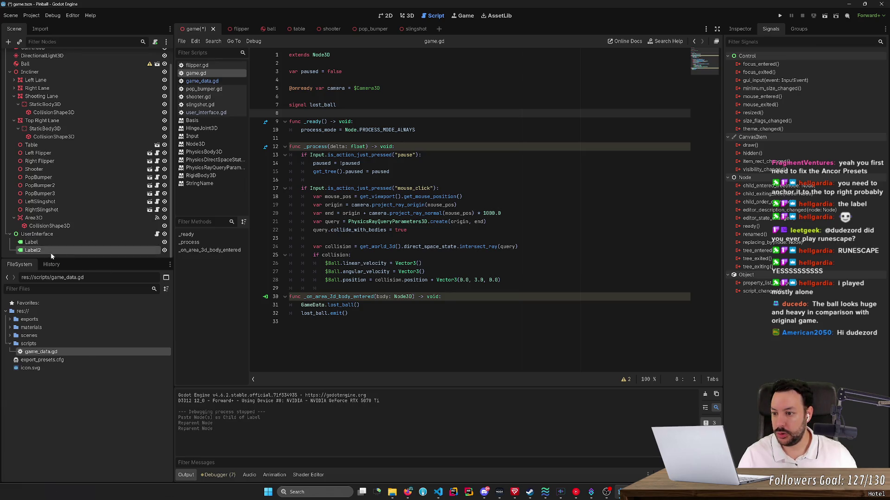
# - Rename the original label to LabelCurrentBall and keep the copy named Label
pyautogui.doubleClick(47, 245)
pyautogui.write('Ball')
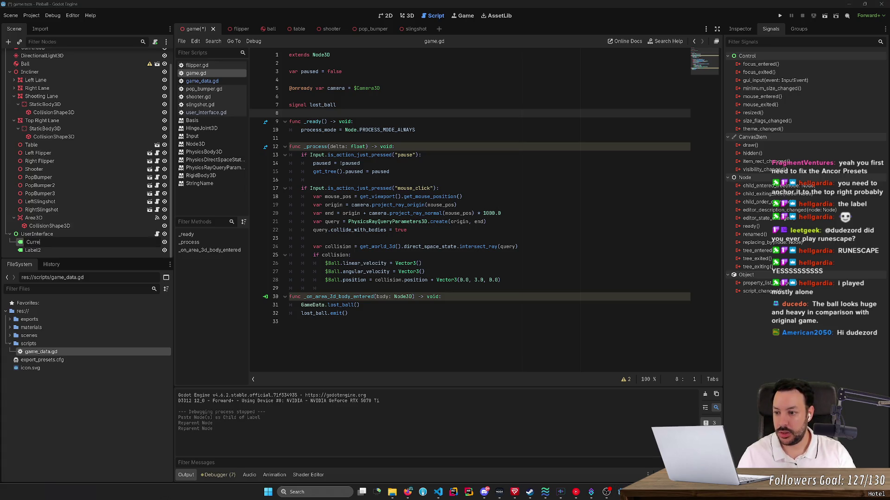
pyautogui.write('Label')
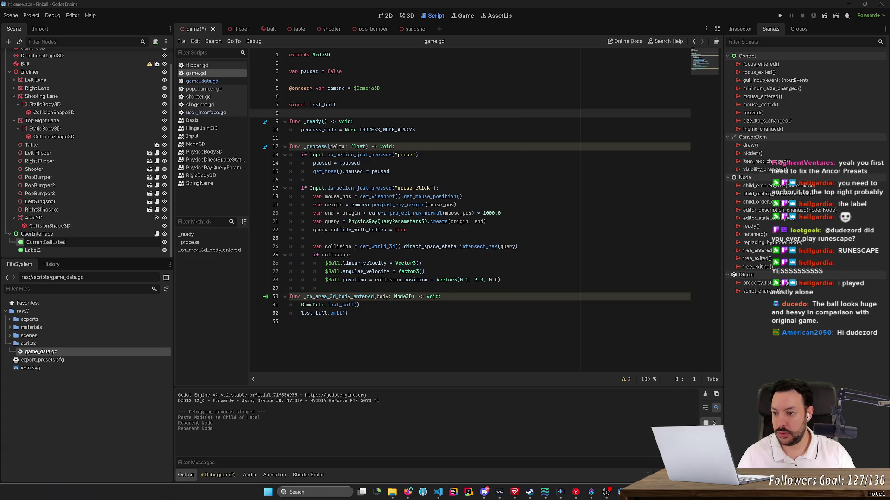
pyautogui.hotkey('ctrl', 'a')
pyautogui.write('LabelC')
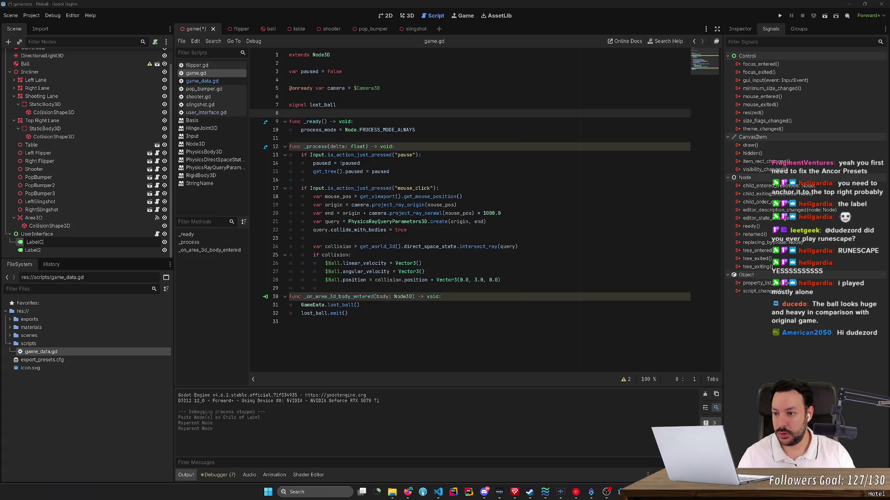
pyautogui.write('urrentBall')
pyautogui.press('Return')
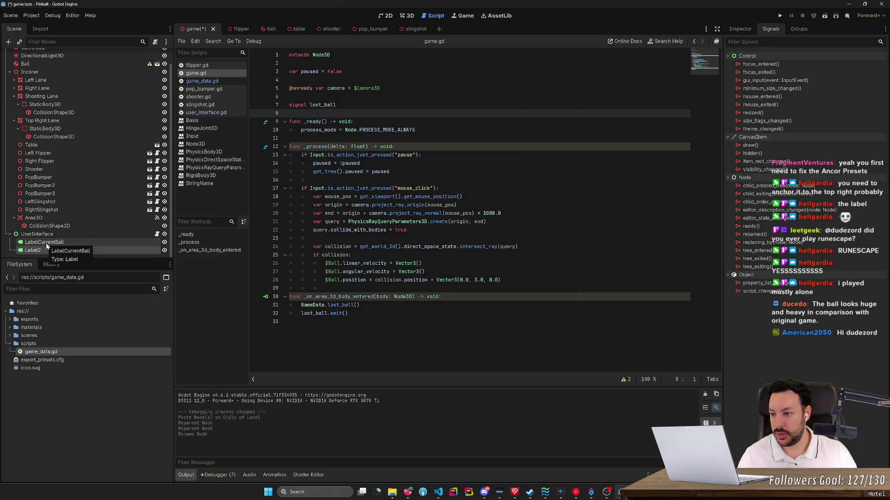
pyautogui.press('F2')
pyautogui.write('La')
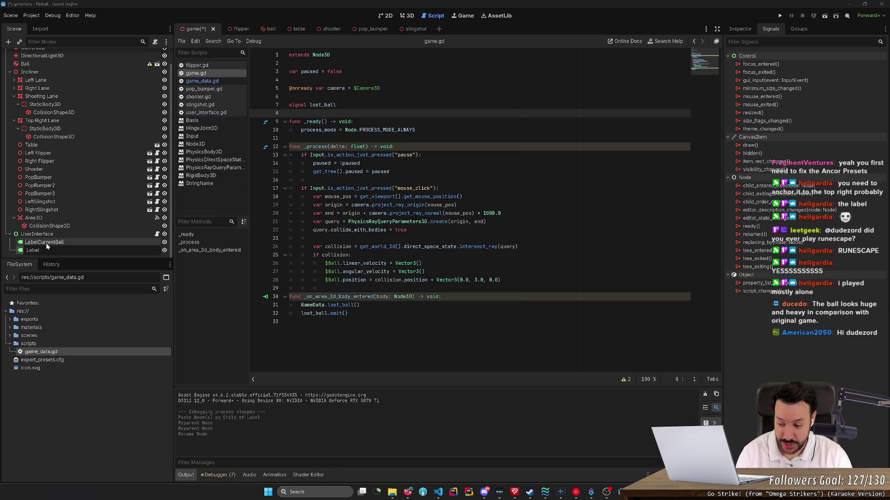
pyautogui.press('Return')
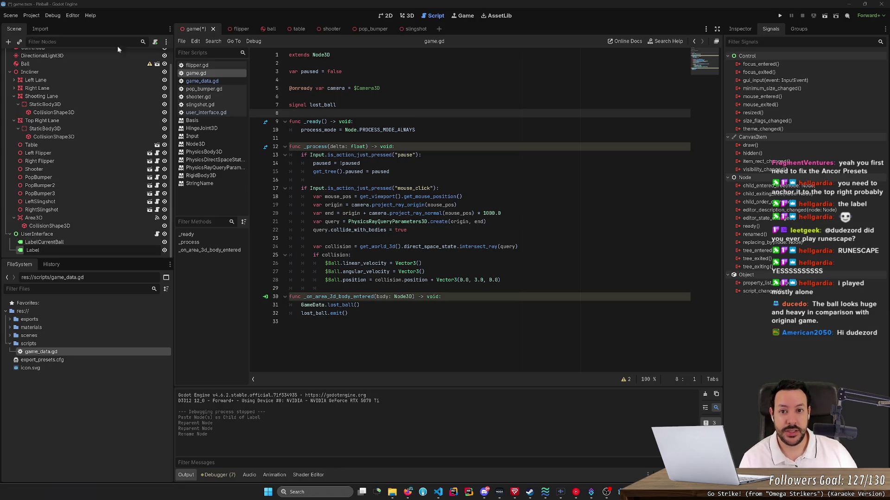
# - In the 3D view, select PopBumper through RightSlingshot and show their shared Inspector properties
pyautogui.click(408, 16)
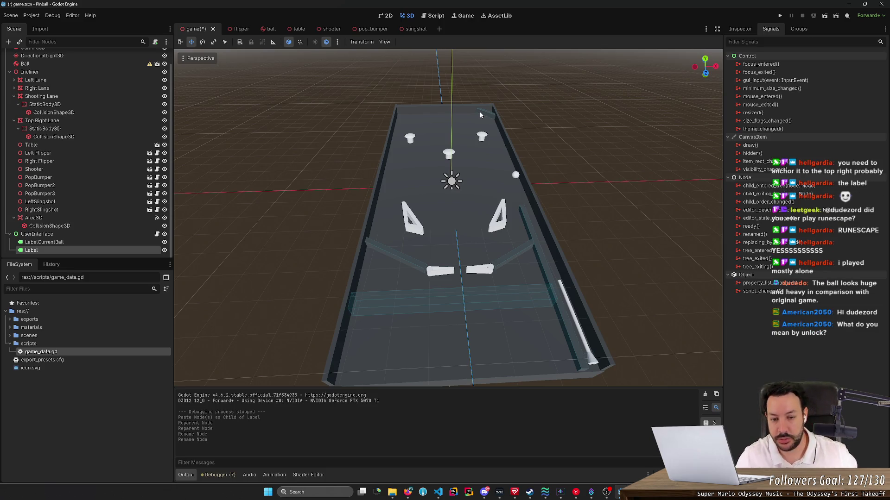
pyautogui.moveTo(480, 113); pyautogui.dragTo(486, 123)
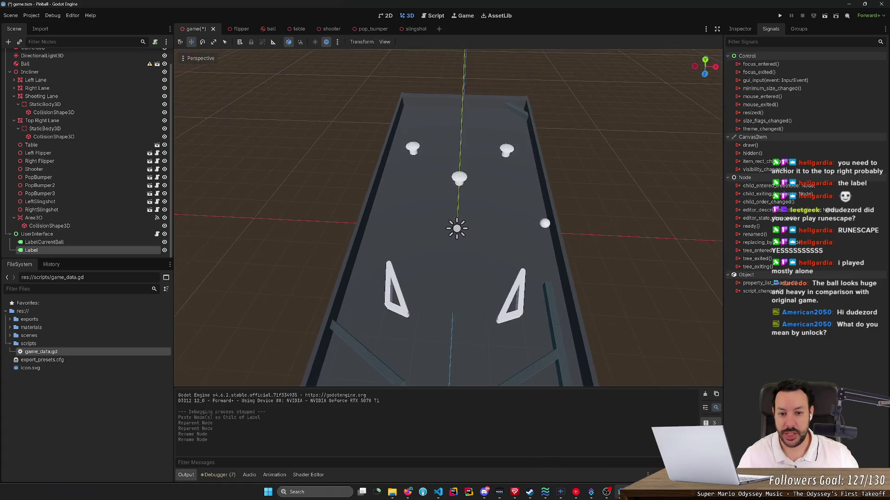
pyautogui.moveTo(408, 259); pyautogui.dragTo(414, 265)
pyautogui.click(394, 297)
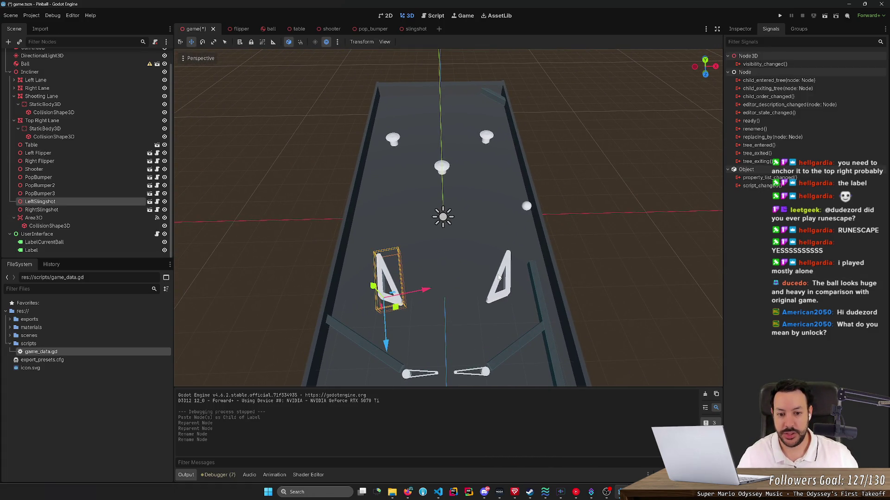
pyautogui.keyDown('shift'); pyautogui.click(495, 277); pyautogui.keyUp('shift')
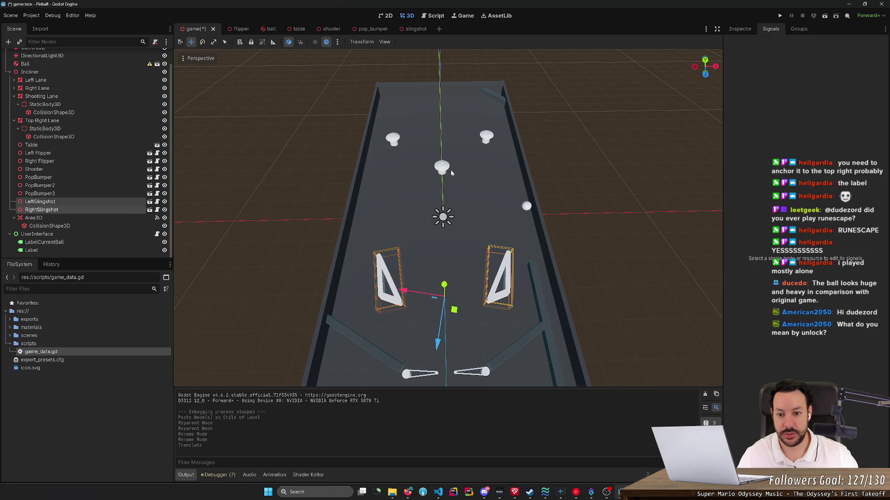
pyautogui.click(82, 179)
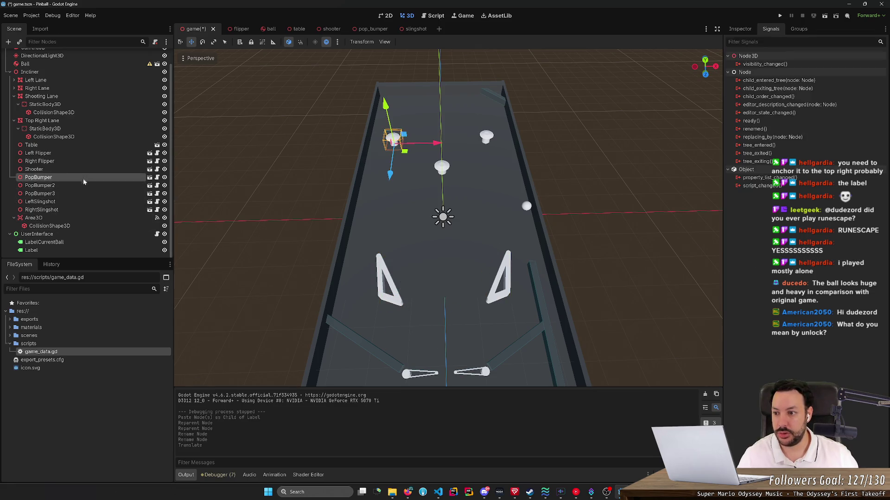
pyautogui.keyDown('shift'); pyautogui.click(77, 213); pyautogui.keyUp('shift')
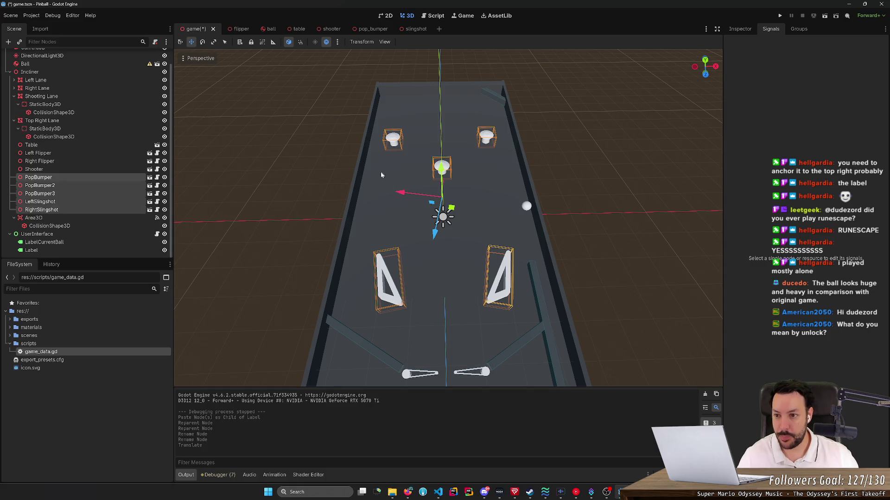
pyautogui.click(741, 29)
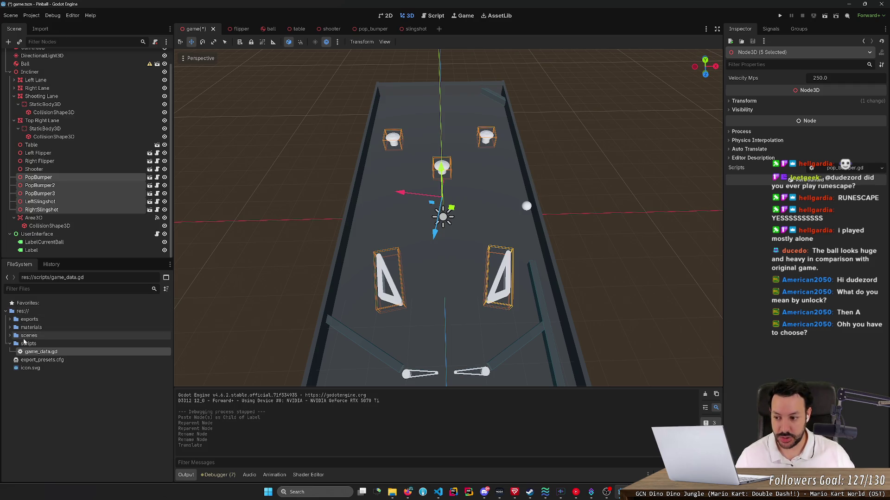
# - Create a new text file named TODO.md in the res:// project root
pyautogui.click(9, 343)
pyautogui.rightClick(37, 313)
pyautogui.moveTo(63, 323)
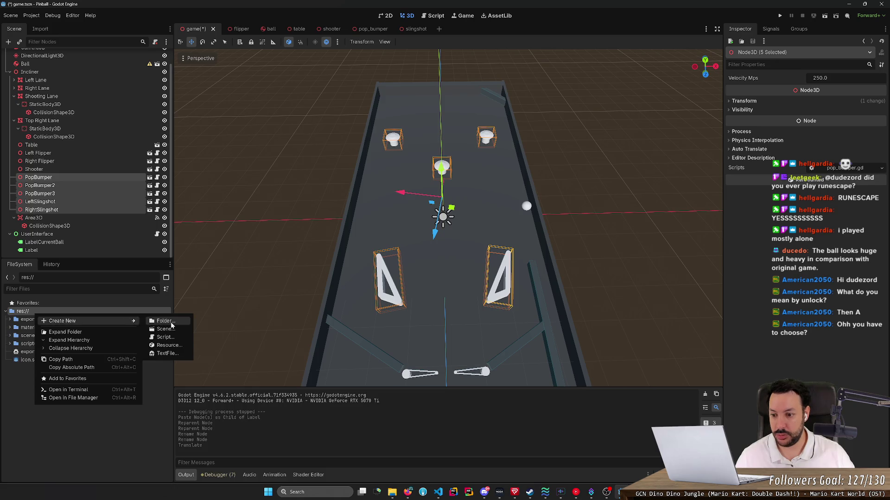
pyautogui.click(170, 323)
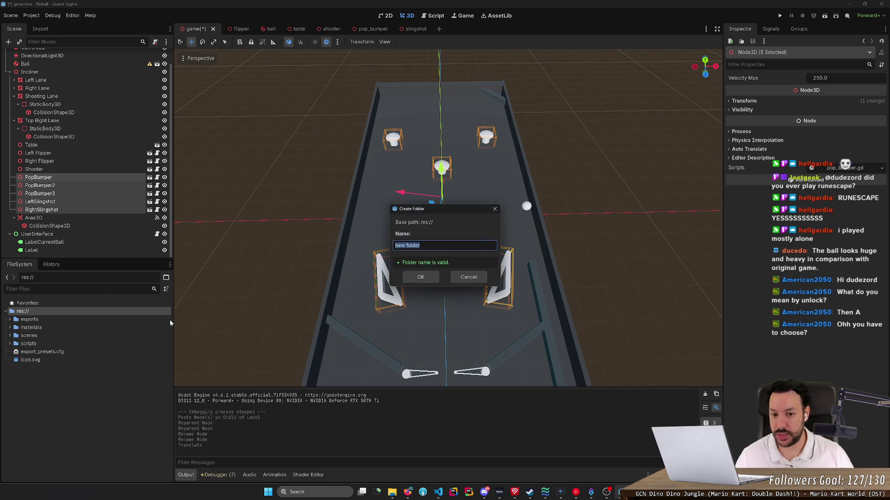
pyautogui.press('Escape')
pyautogui.rightClick(123, 310)
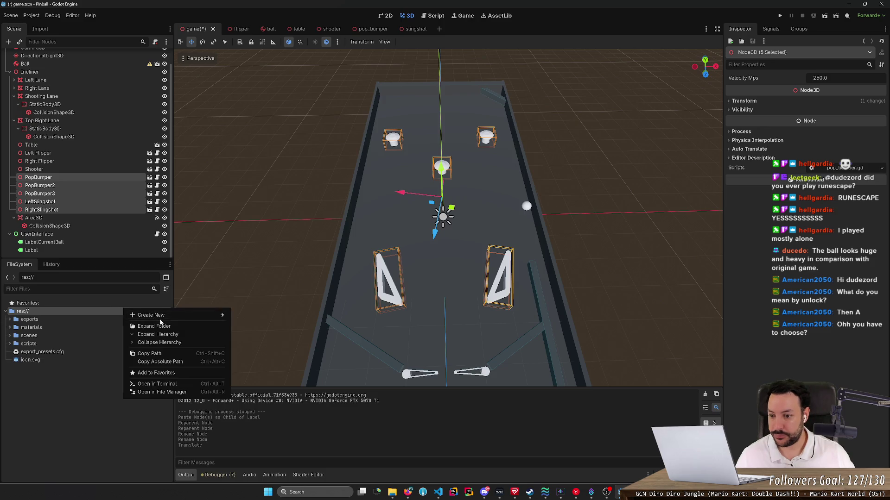
pyautogui.moveTo(213, 316)
pyautogui.click(253, 348)
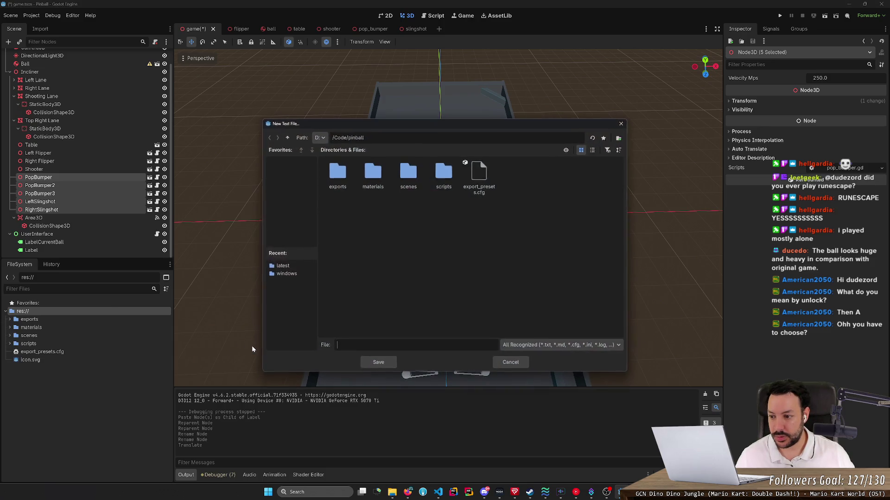
pyautogui.write('TODO')
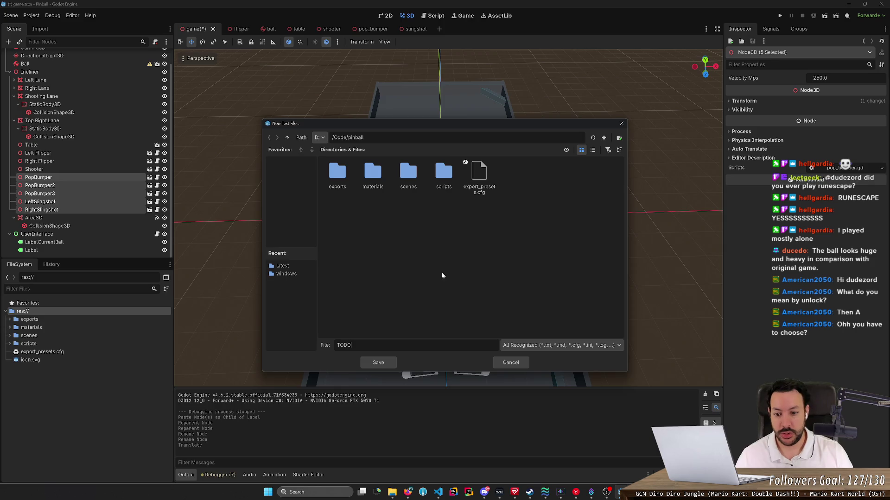
pyautogui.write('.md')
pyautogui.press('Return')
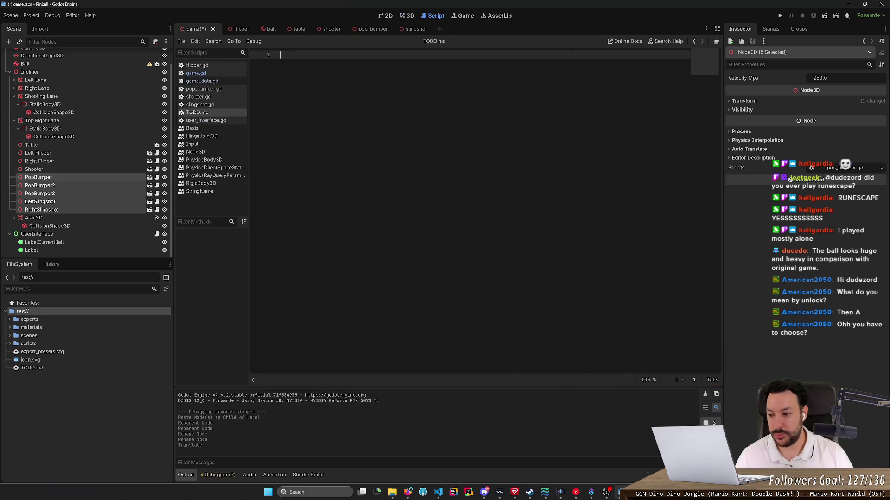
# - In TODO.md, write the upgrade-buying question with options A (ball in play) and B (no ball in play)
pyautogui.rightClick(105, 312)
pyautogui.moveTo(133, 317)
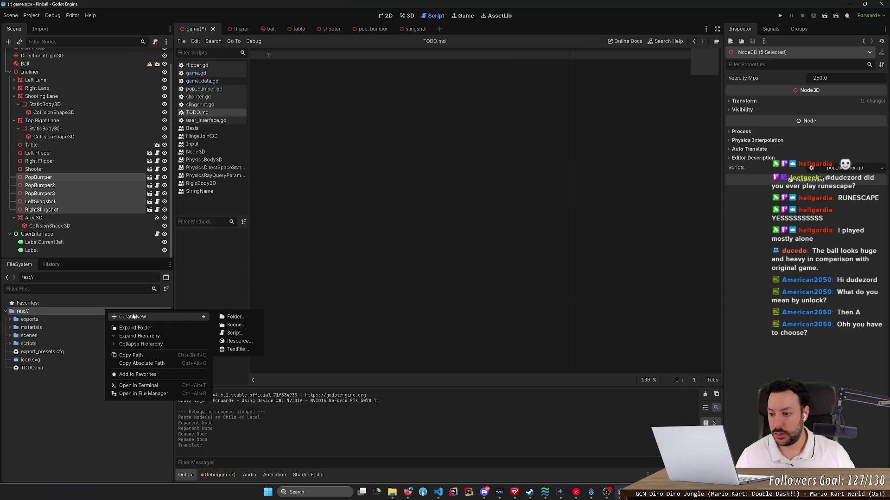
pyautogui.click(62, 367)
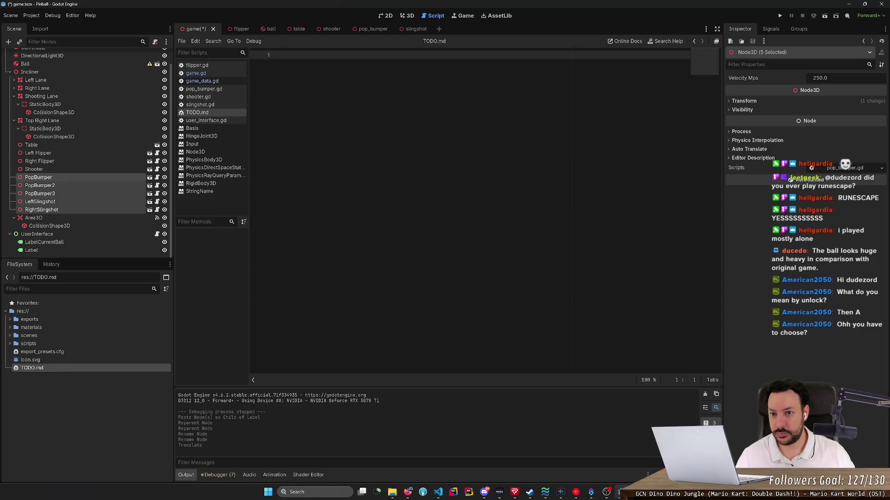
pyautogui.write('How do we')
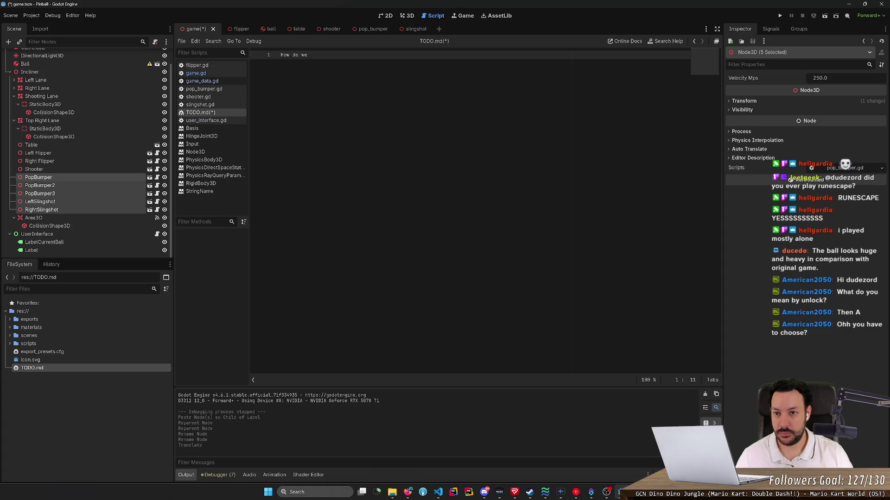
pyautogui.write('buu')
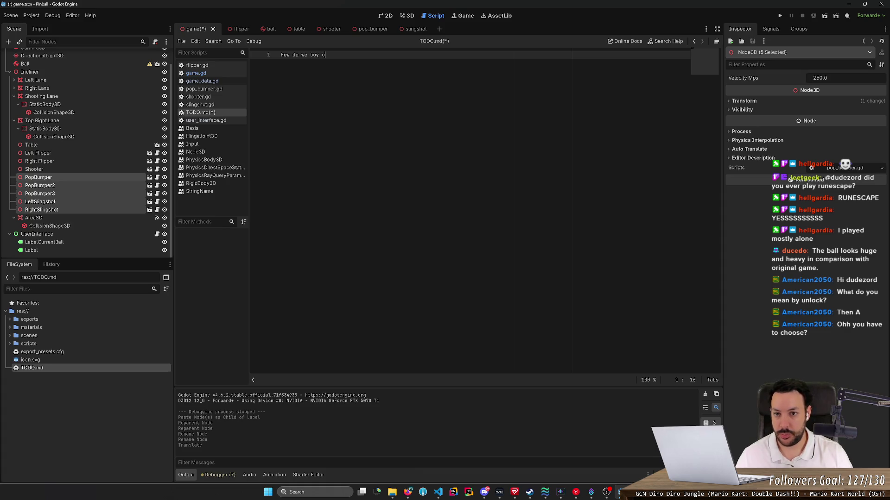
pyautogui.write('pgradeS')
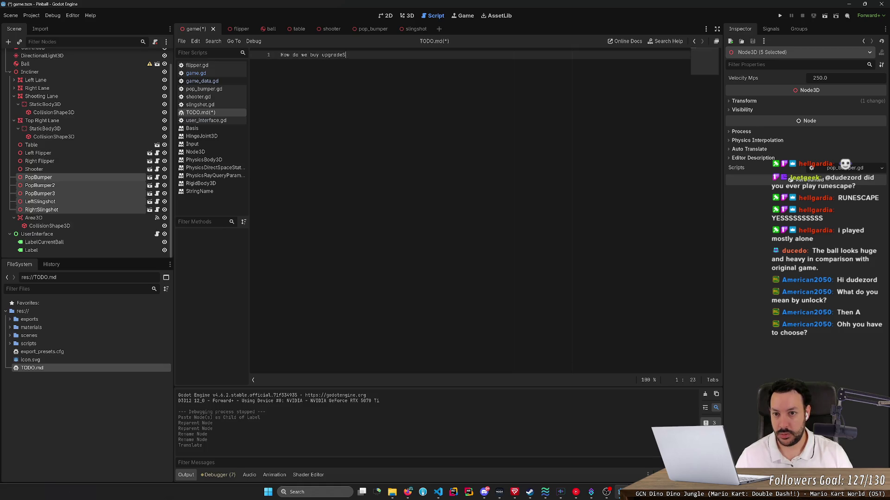
pyautogui.write('?')
pyautogui.press('Return')
pyautogui.write('A: ')
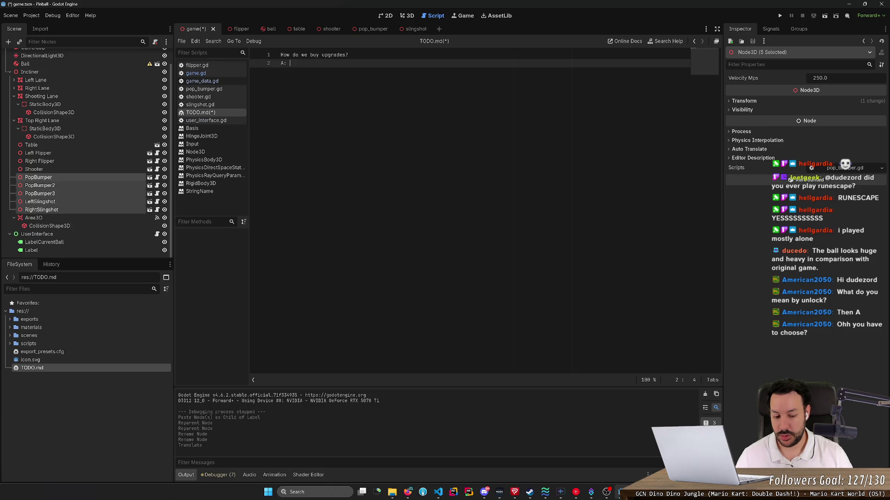
pyautogui.write('do we buy the')
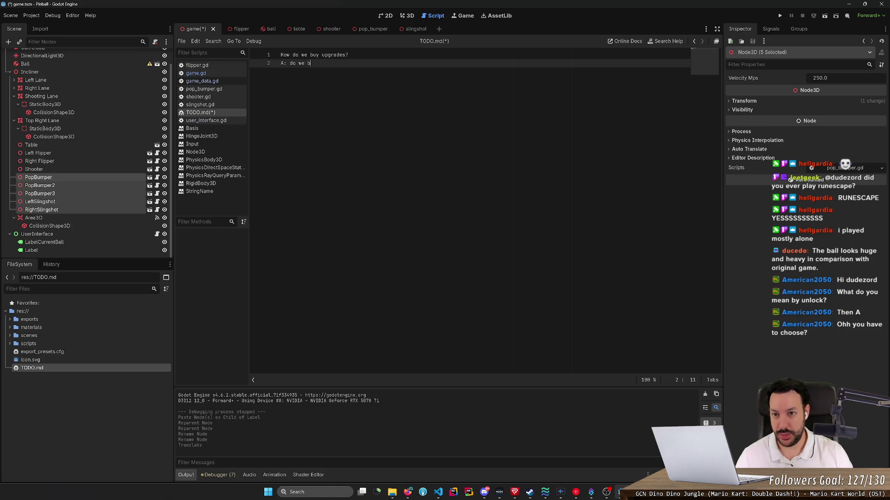
pyautogui.hotkey('ctrl', 'BackSpace')
pyautogui.hotkey('ctrl', 'BackSpace')
pyautogui.hotkey('ctrl', 'BackSpace')
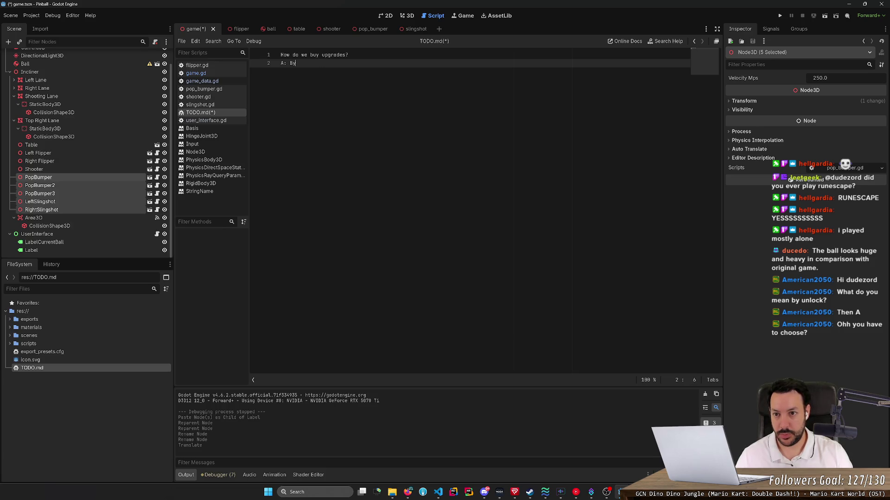
pyautogui.write('ithem while keepi')
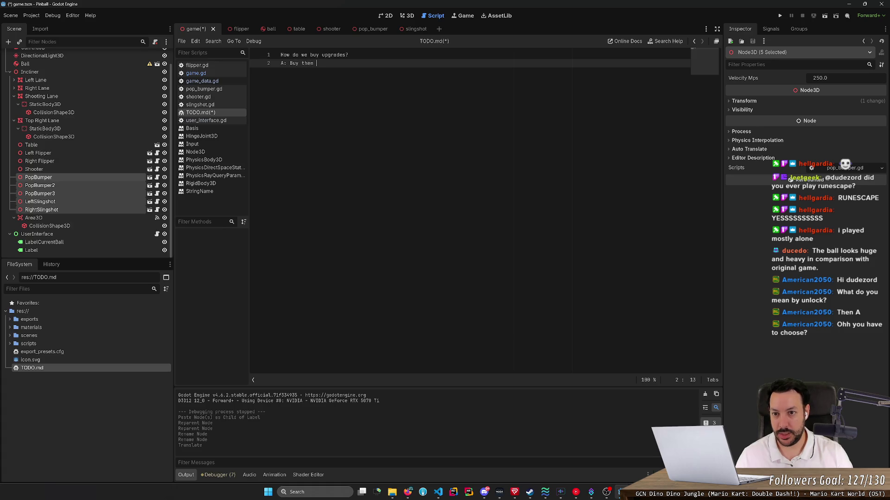
pyautogui.write('ng the ball i')
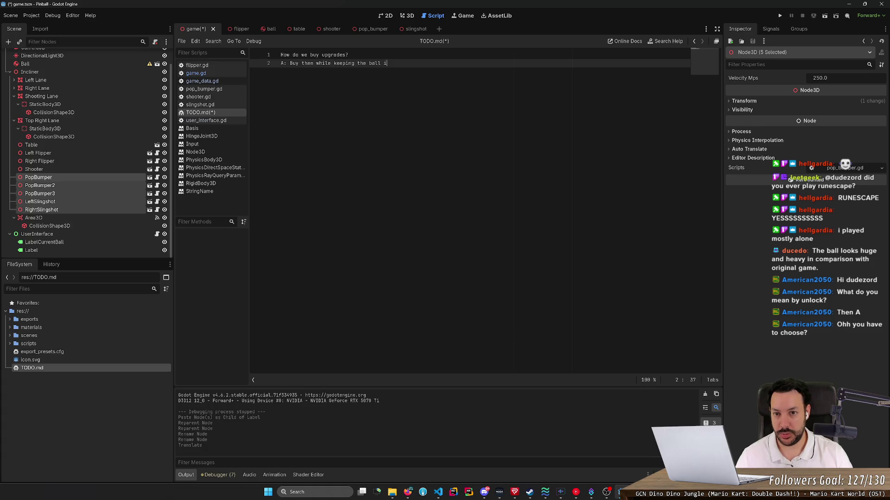
pyautogui.write('n-play')
pyautogui.press('Return')
pyautogui.write('B: ')
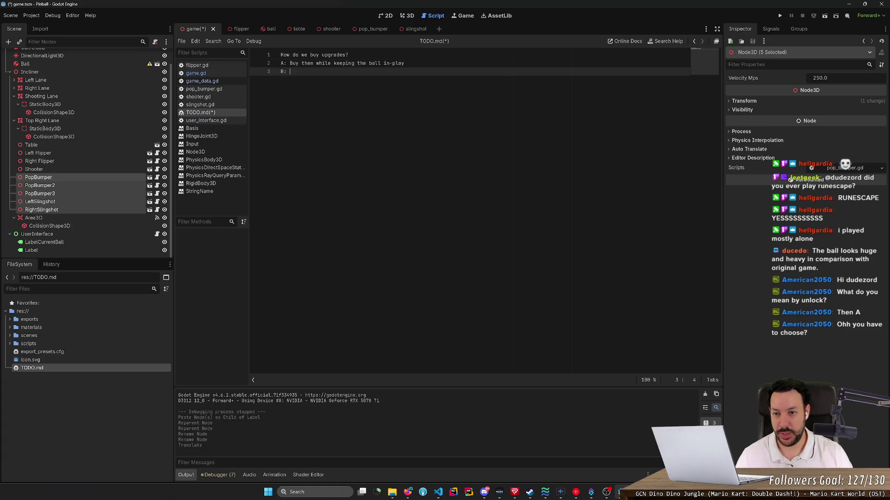
pyautogui.write('Only ')
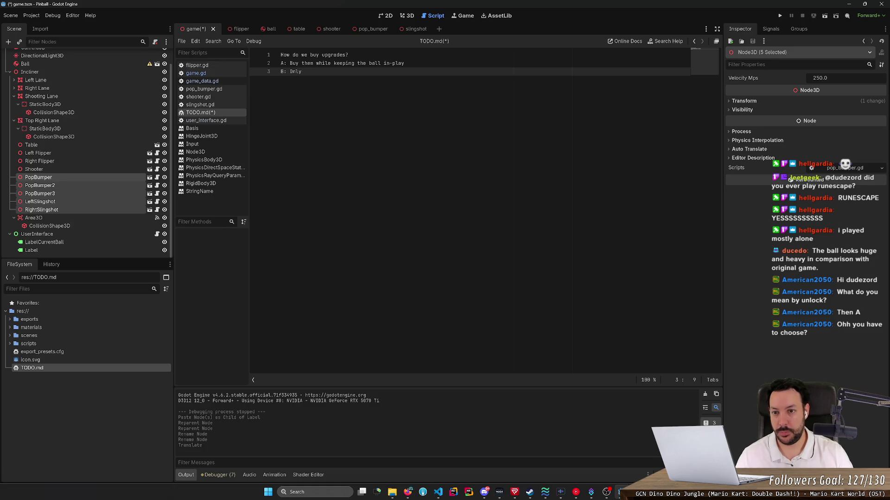
pyautogui.write('buy tgem')
pyautogui.press('BackSpace')
pyautogui.press('BackSpace')
pyautogui.write('he')
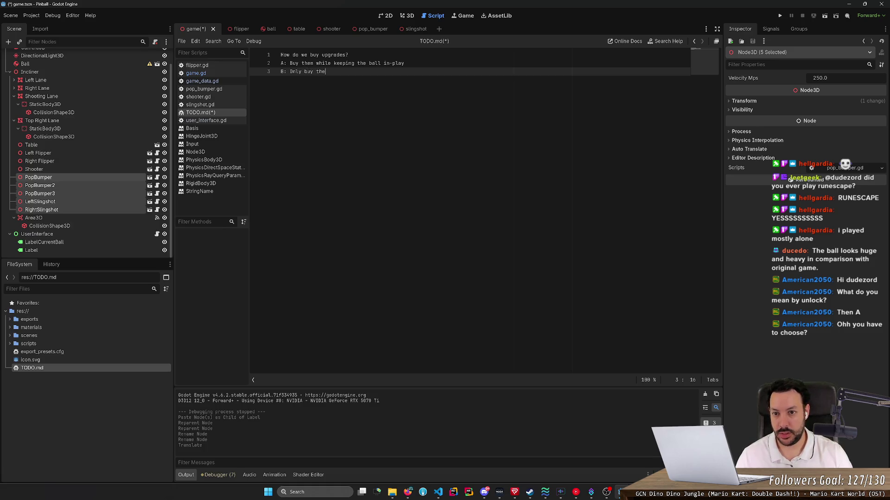
pyautogui.write('m when no ball is in play')
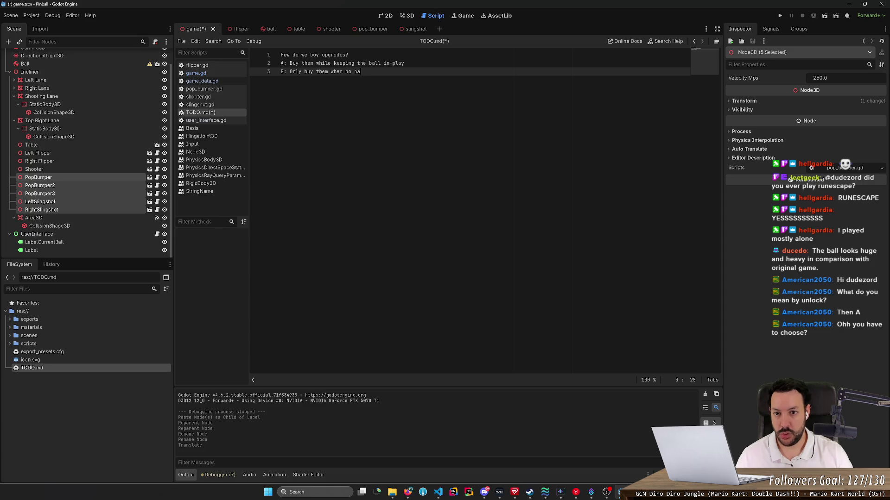
pyautogui.press('Return')
pyautogui.press('Return')
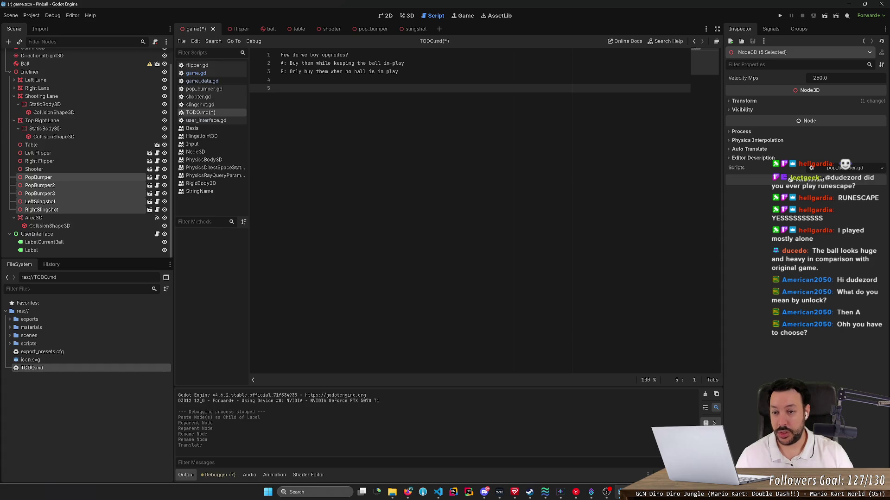
# - Add 'How do you select an upgrade?' with options A: All predetermined, B: Random, C: Player chooses
pyautogui.write('How do y')
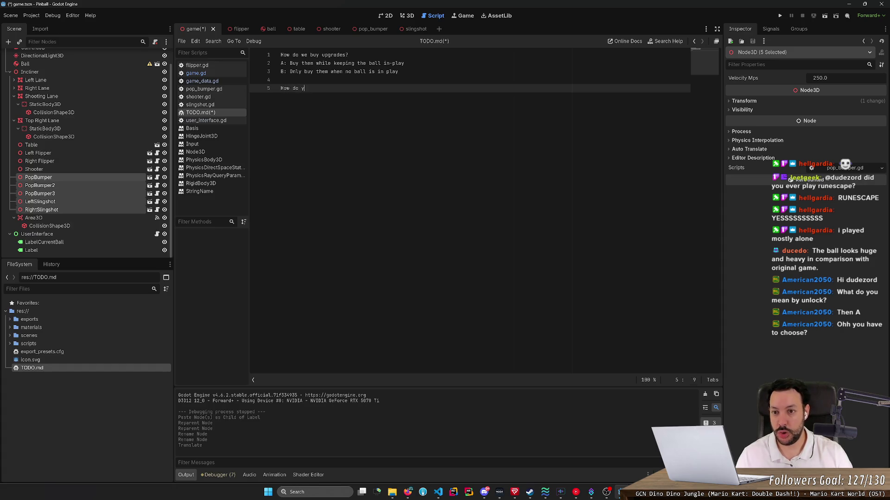
pyautogui.write('ou select an upgrade?')
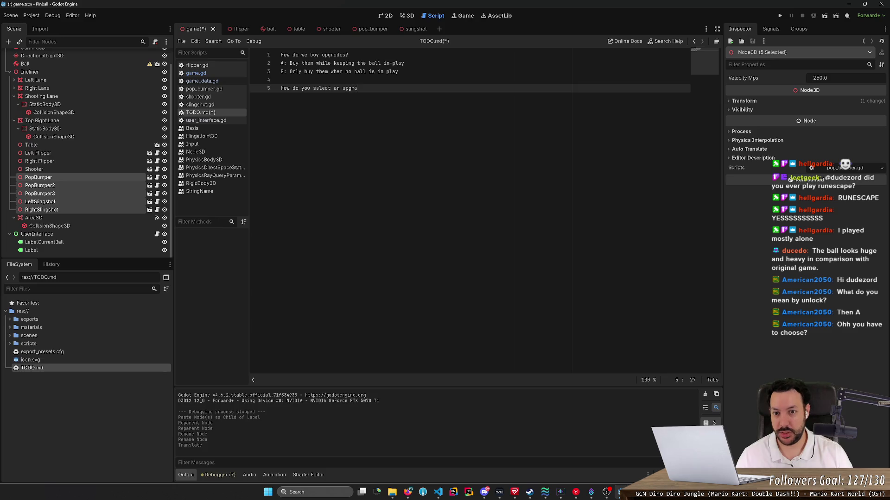
pyautogui.press('Return')
pyautogui.write('A: ')
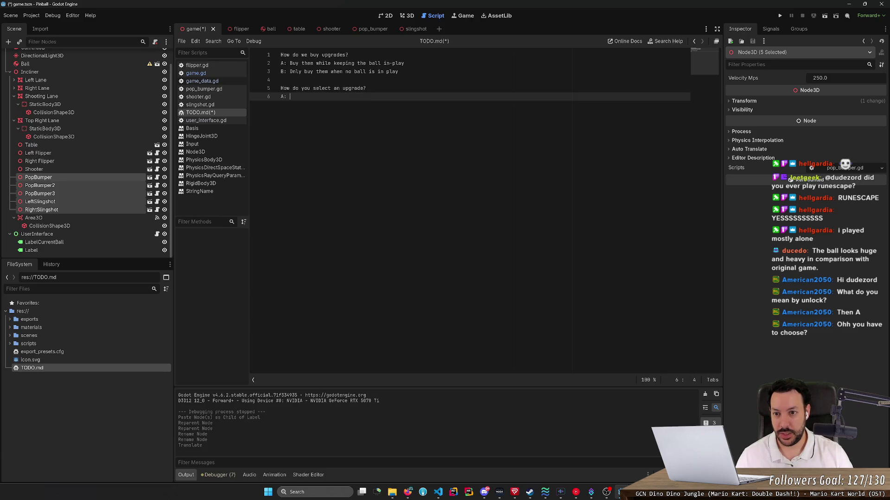
pyautogui.write('All pro')
pyautogui.press('BackSpace')
pyautogui.write('e-de')
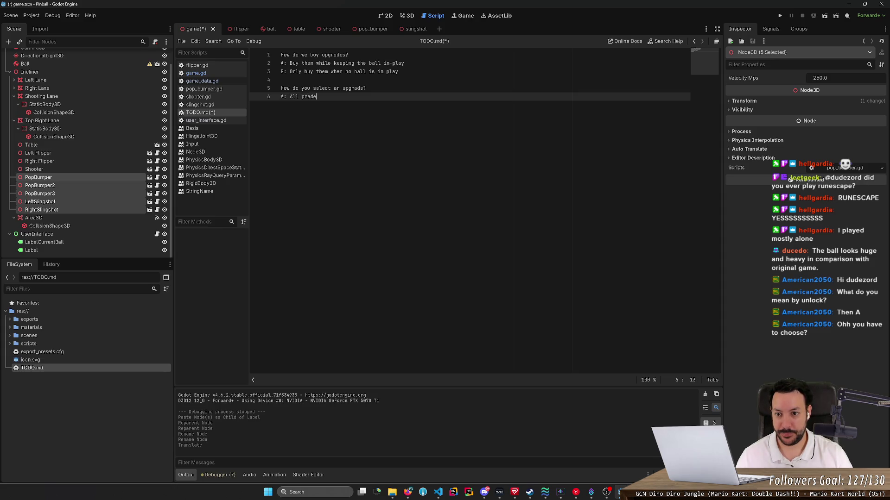
pyautogui.press('BackSpace')
pyautogui.write('determined, ')
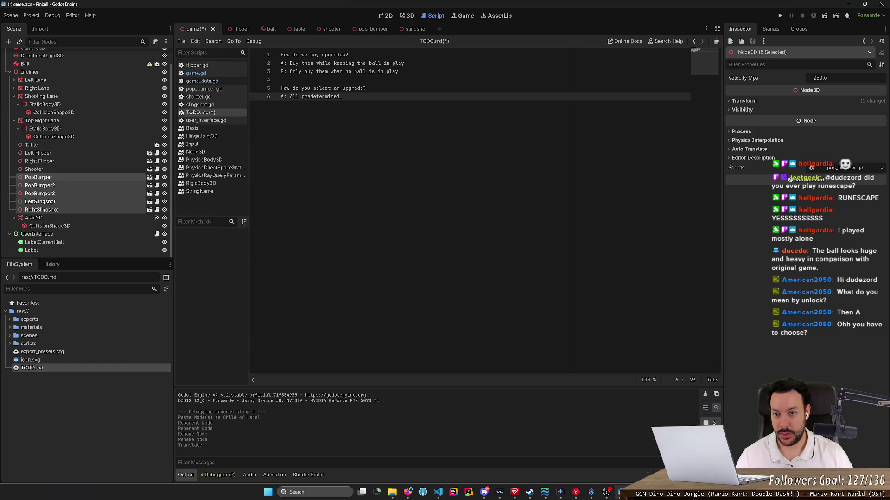
pyautogui.write('I')
pyautogui.press('Return')
pyautogui.write('B: Random')
pyautogui.press('Return')
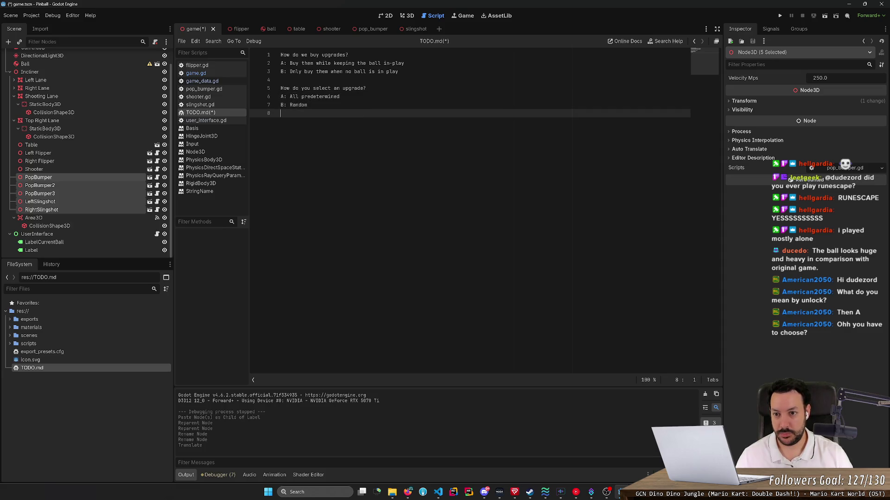
pyautogui.write('C: Player c')
pyautogui.write('hooses. ')
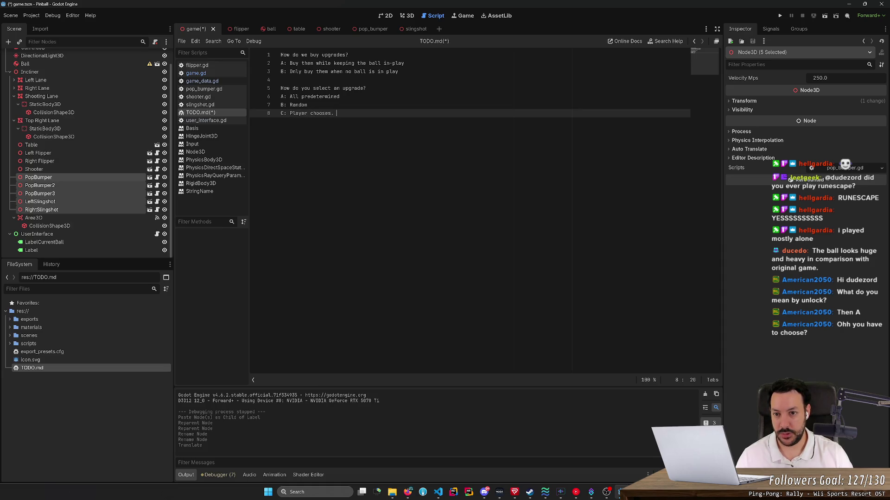
pyautogui.write('How?')
pyautogui.press('BackSpace')
pyautogui.write('though?')
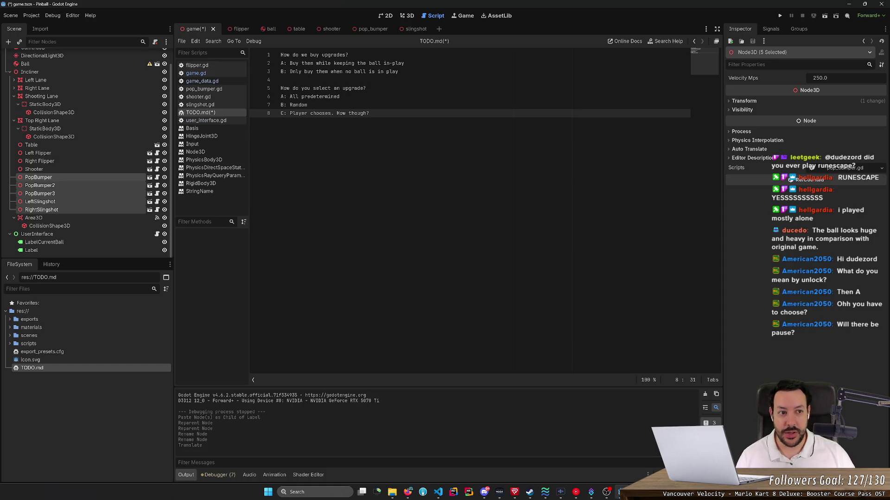
# - Run the pinball game to test it
pyautogui.click(780, 16)
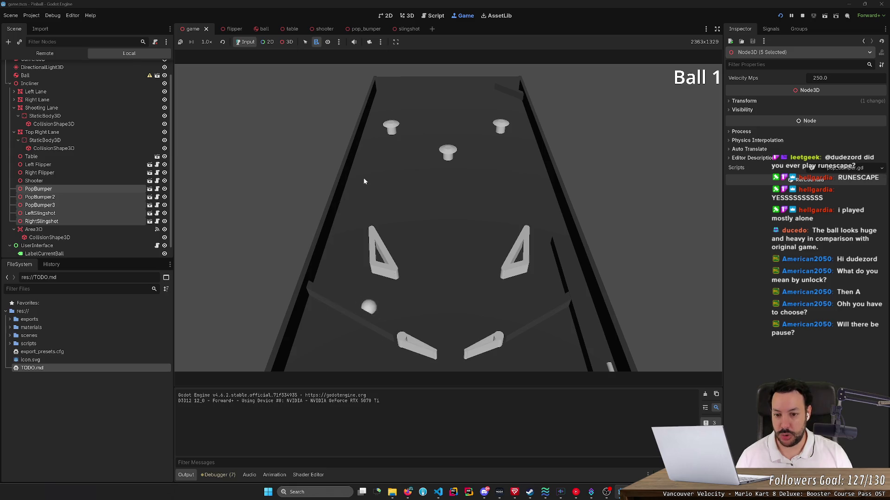
# - Play with the flippers and plunger until the ball counter reads Ball 3
pyautogui.press('Left')
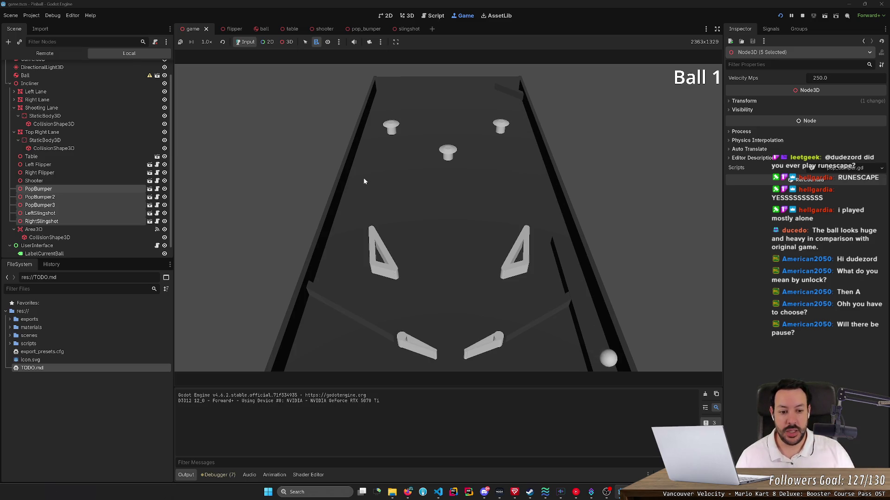
pyautogui.press('space')
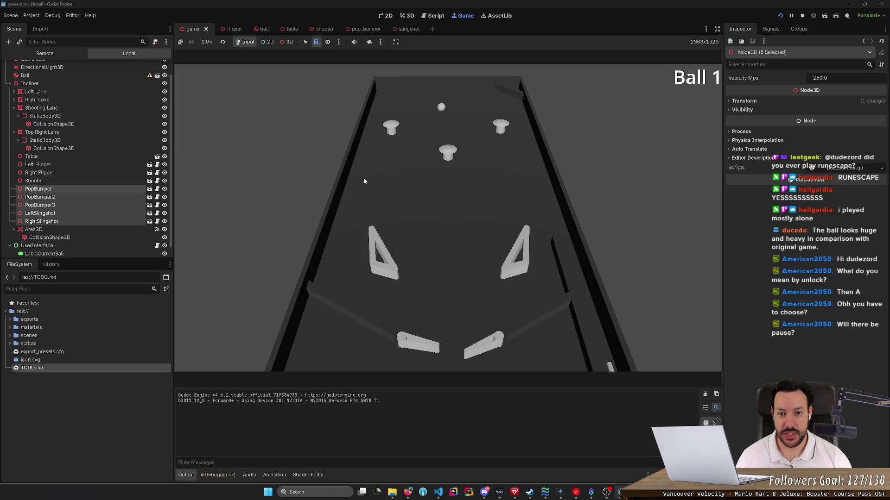
pyautogui.press('Left')
pyautogui.press('Right')
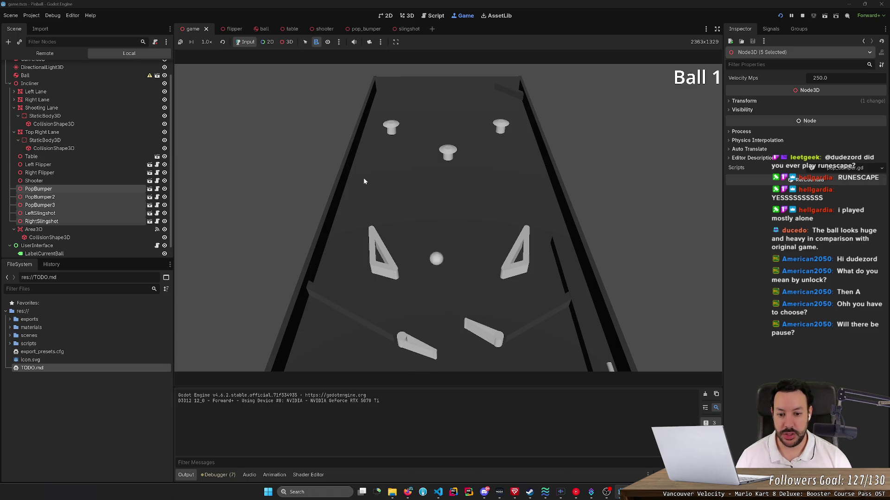
pyautogui.press('Right')
pyautogui.press('space')
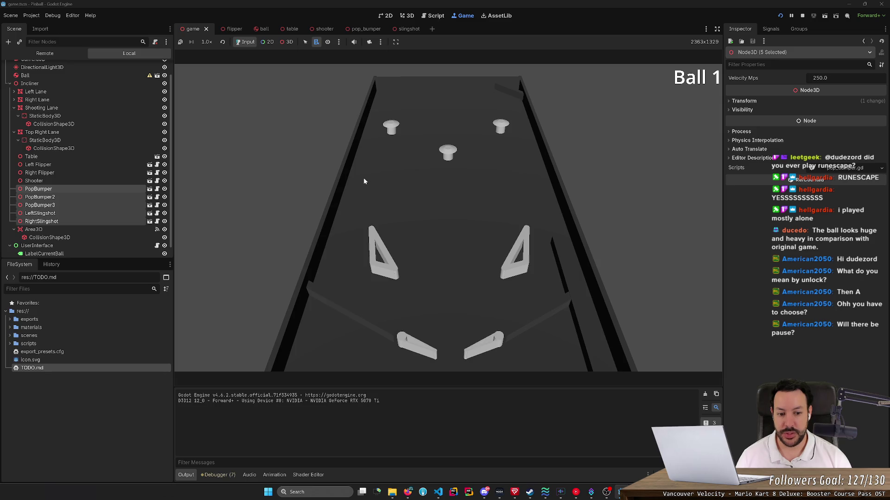
pyautogui.press('Right')
pyautogui.press('Left')
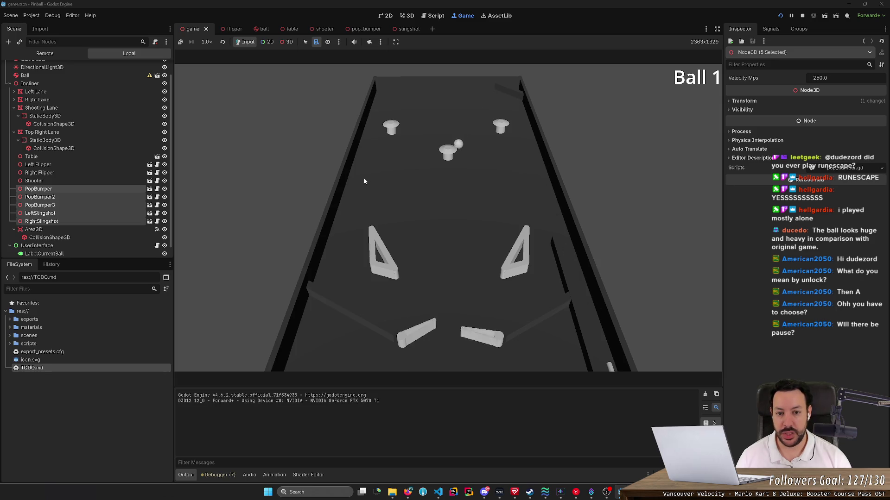
pyautogui.press('Left')
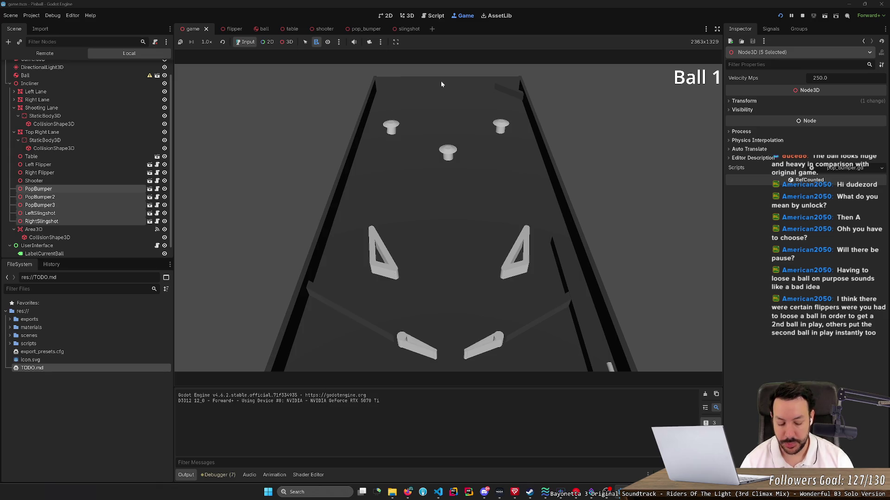
pyautogui.press('XF86AudioLowerVolume')
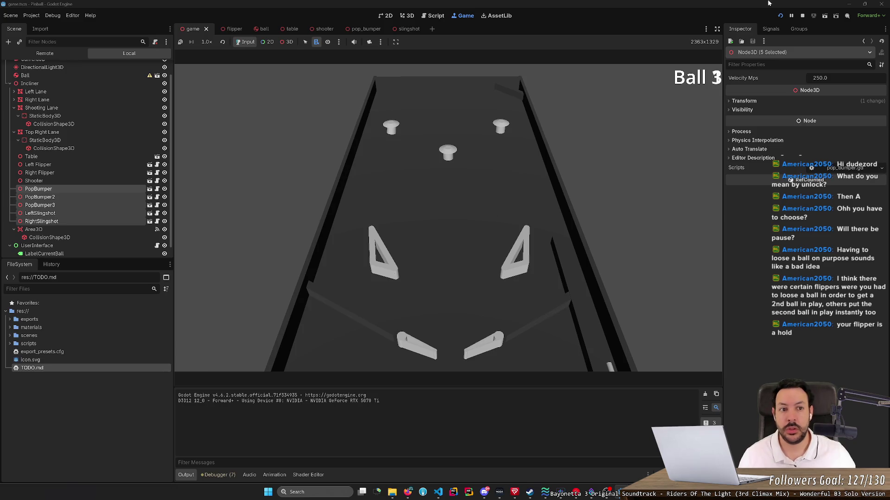
# - Restart the game with F5 and keep Ball 1 in play using both flippers
pyautogui.press('F5')
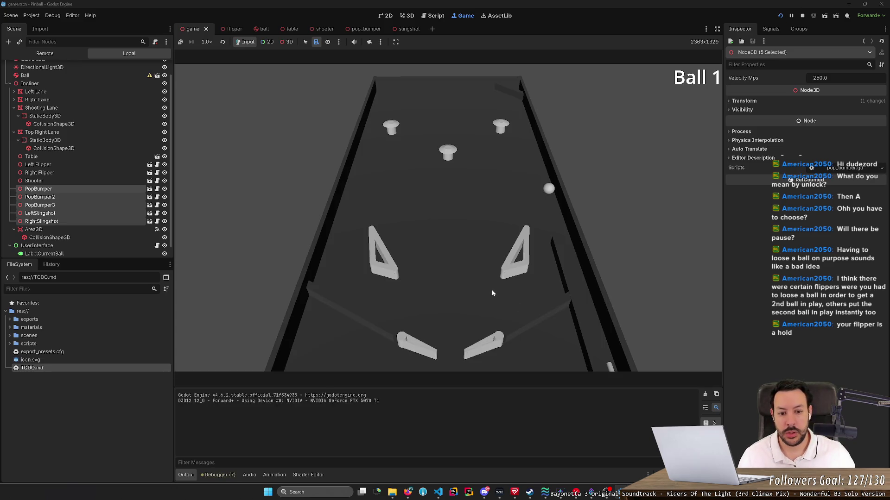
pyautogui.press('Left')
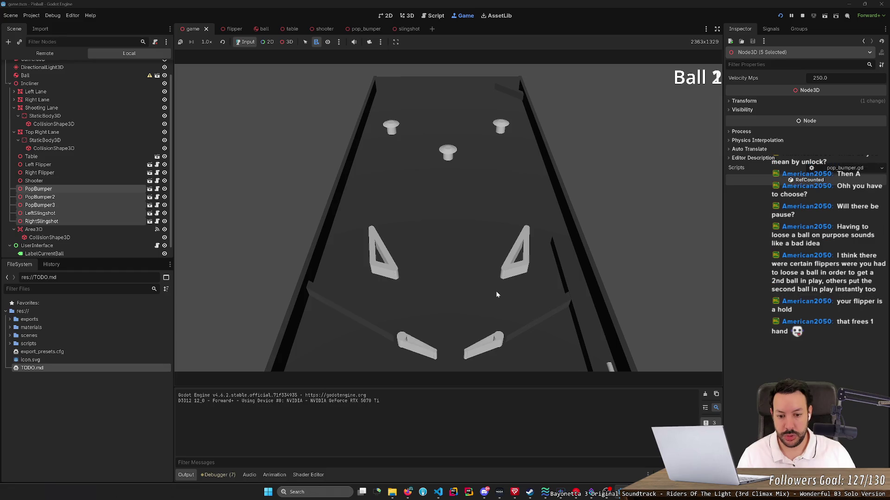
pyautogui.press('Left')
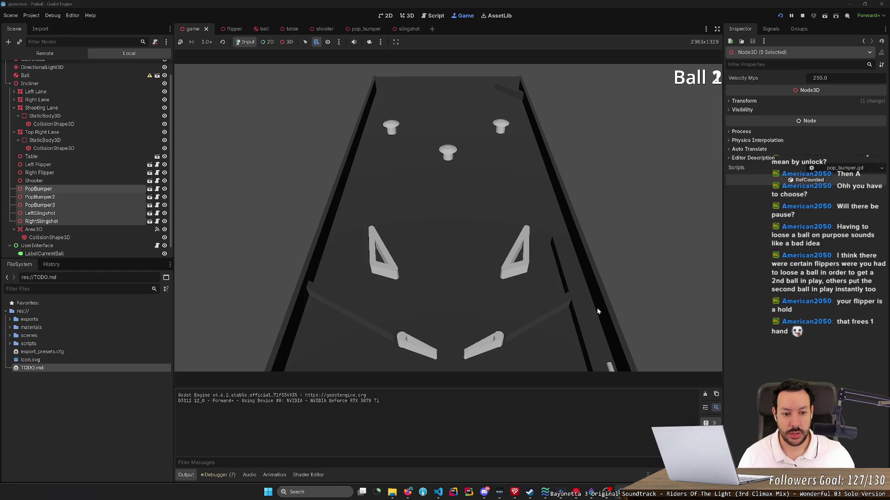
pyautogui.press('space')
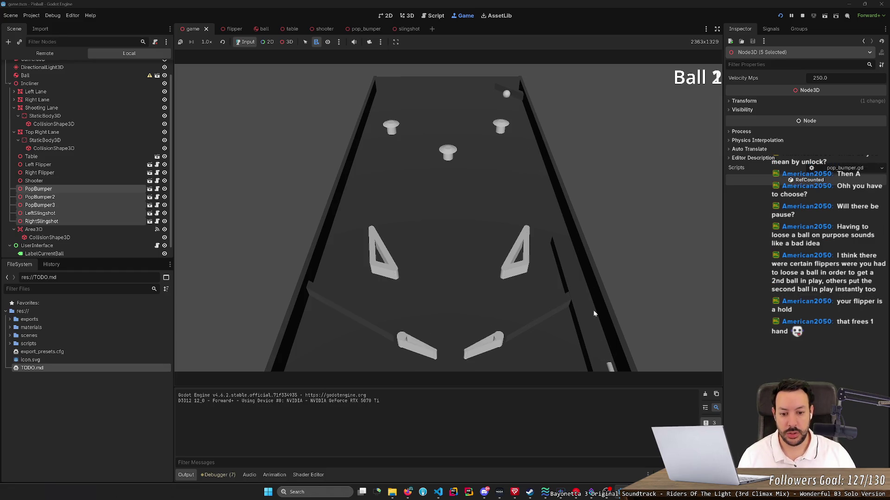
pyautogui.press('Right')
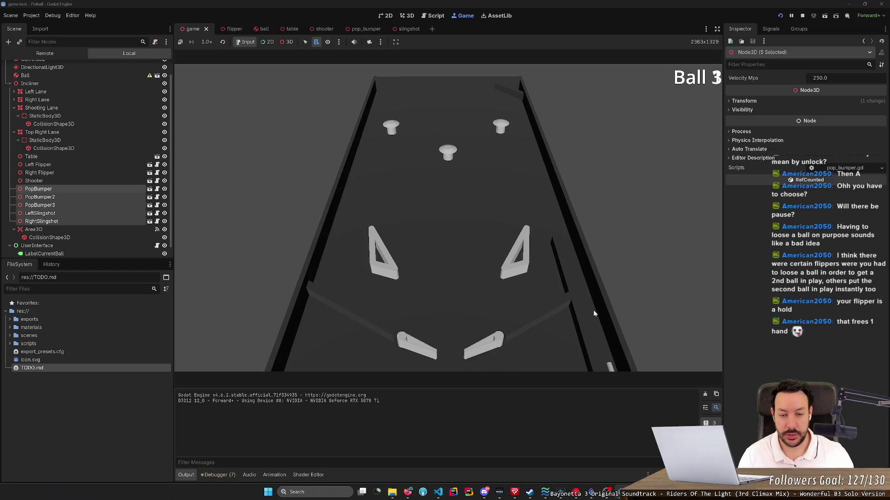
pyautogui.press('Left')
pyautogui.press('Right')
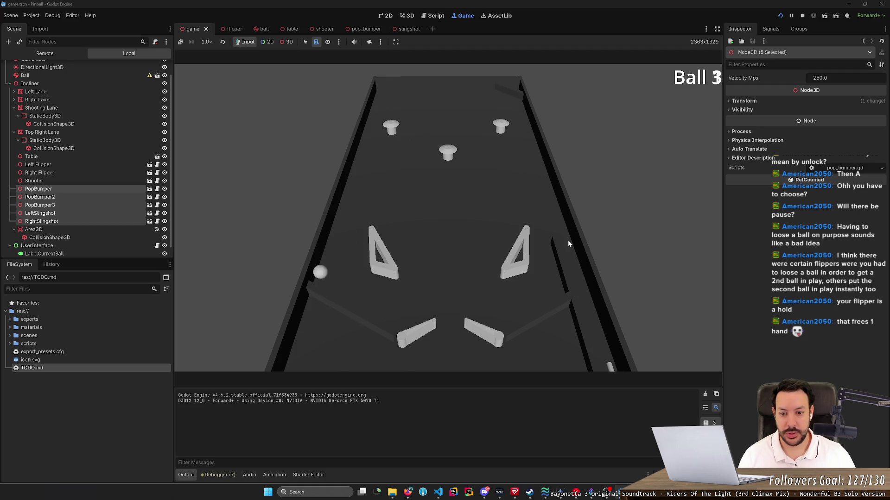
pyautogui.press('Right')
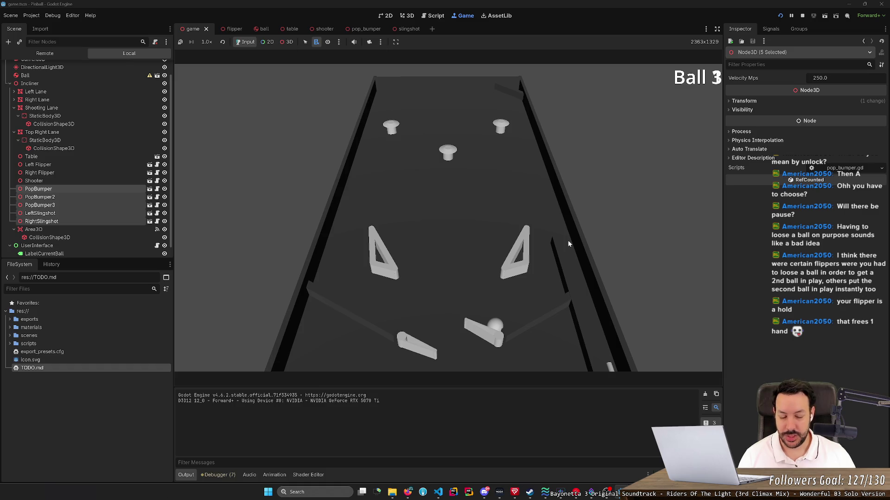
pyautogui.press('Right')
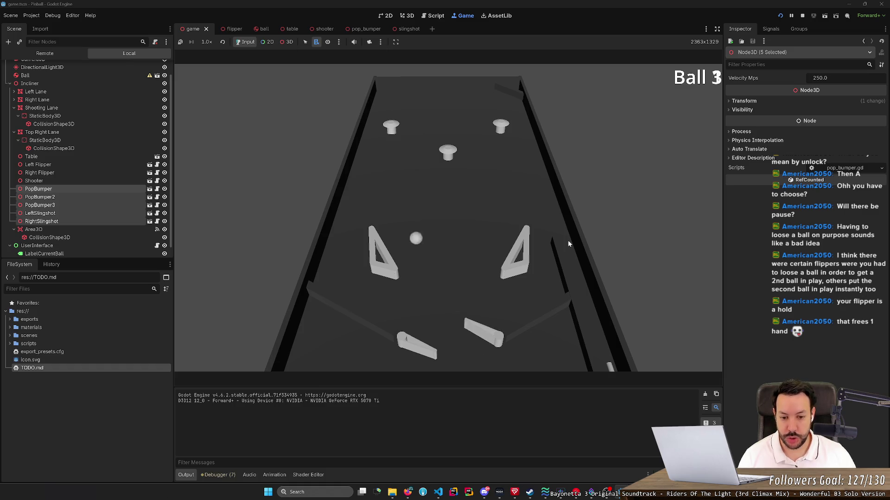
pyautogui.press('Left')
pyautogui.press('Right')
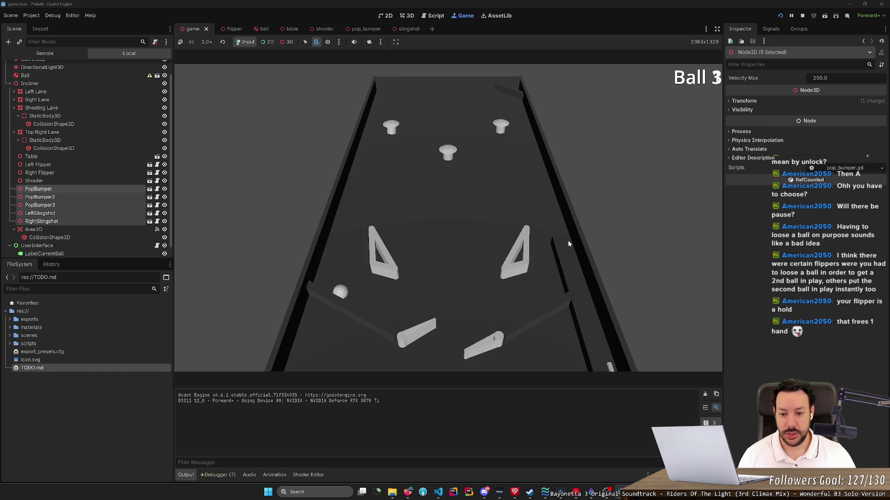
pyautogui.press('Right')
pyautogui.press('Left')
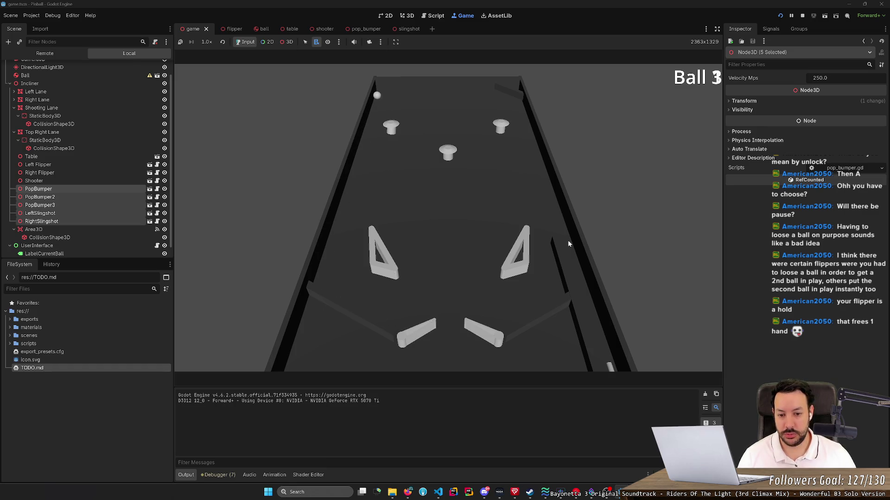
pyautogui.press('Right')
pyautogui.press('Left')
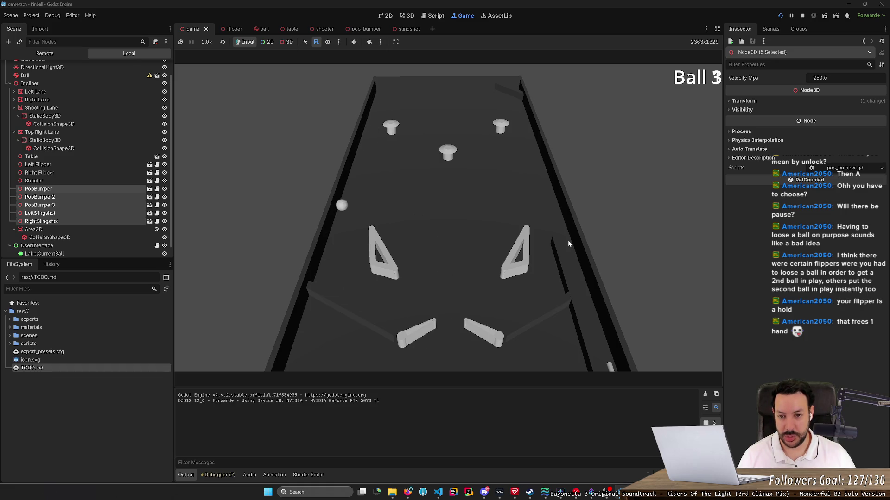
pyautogui.press('Right')
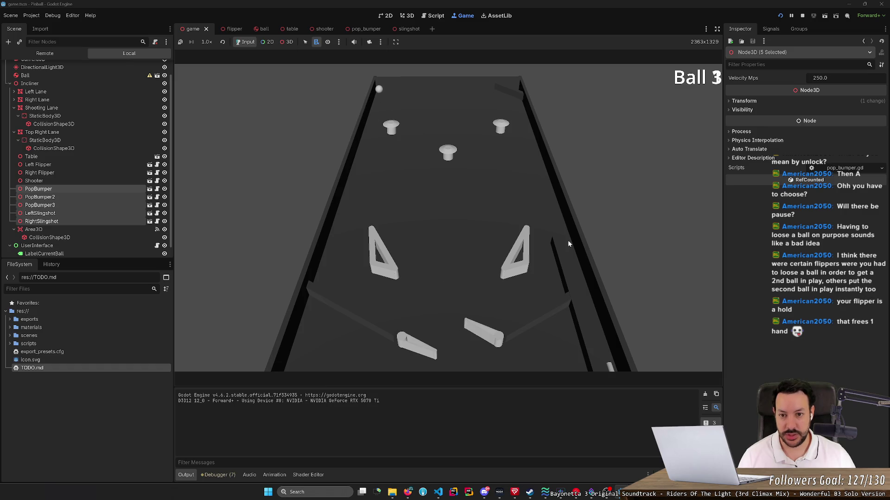
pyautogui.press('Left')
pyautogui.press('Right')
pyautogui.press('Left')
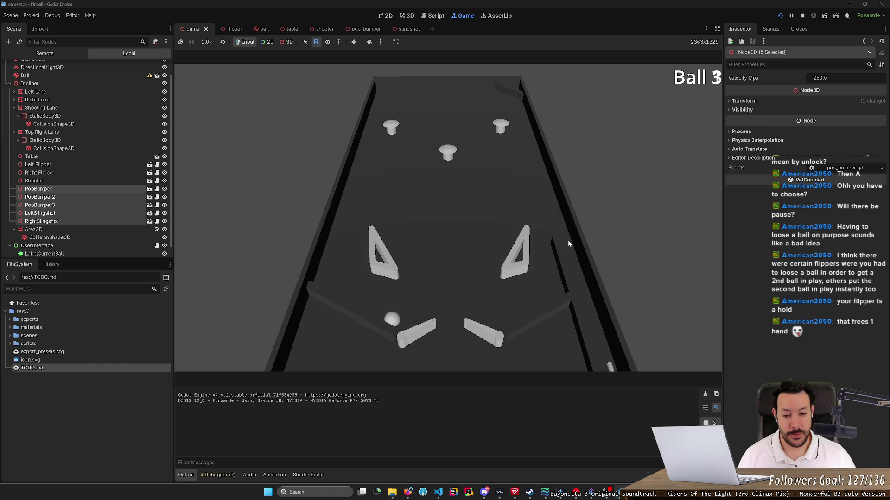
pyautogui.press('Right')
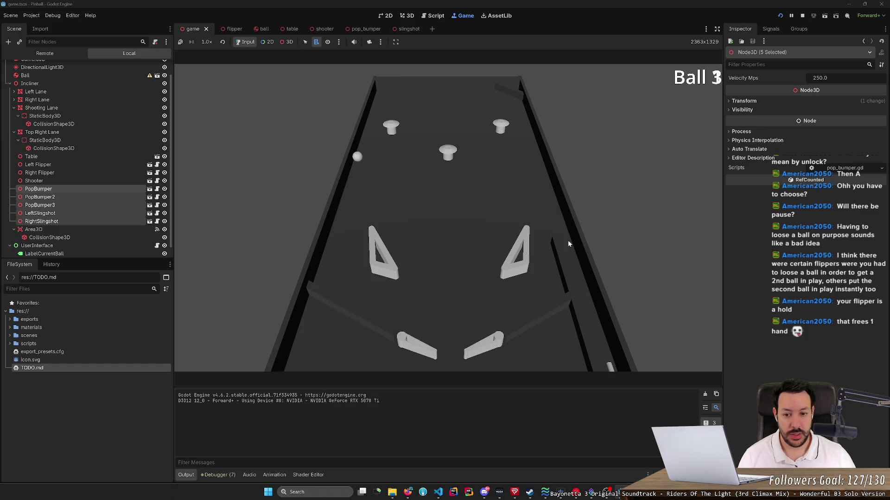
pyautogui.press('Left')
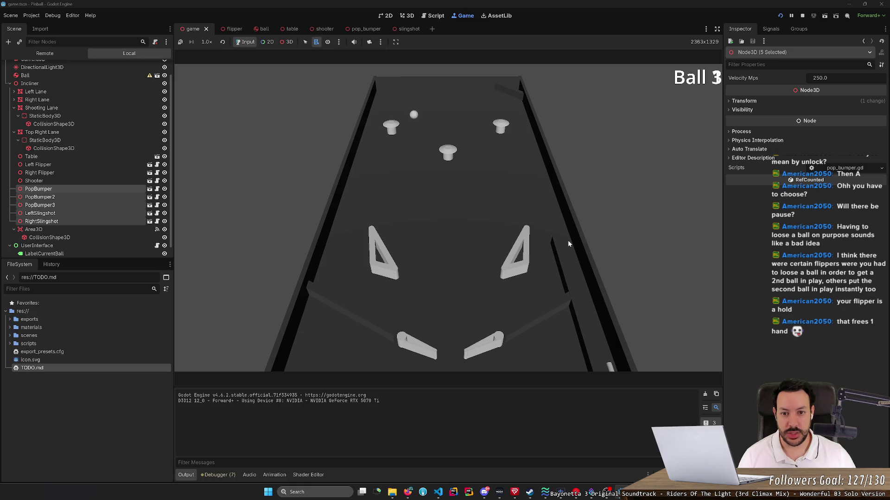
pyautogui.press('Right')
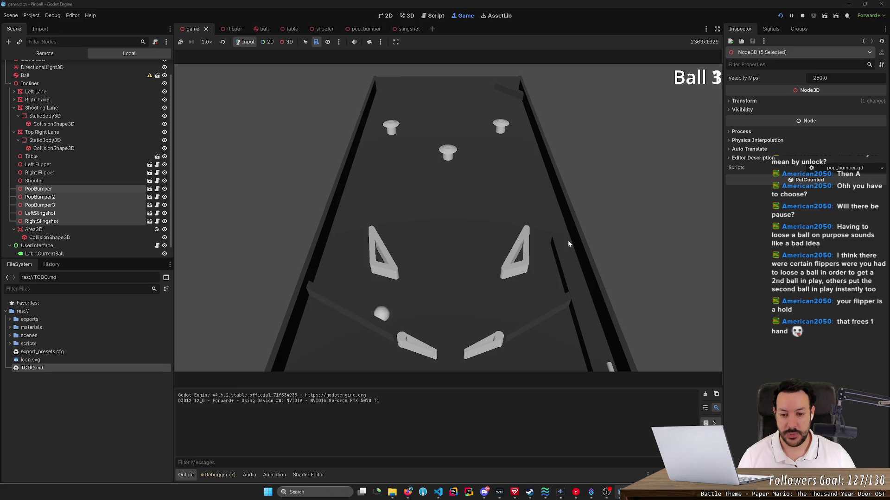
pyautogui.press('Left')
# - Launch the following balls from the shooter lane and flip them up the table
pyautogui.press('space')
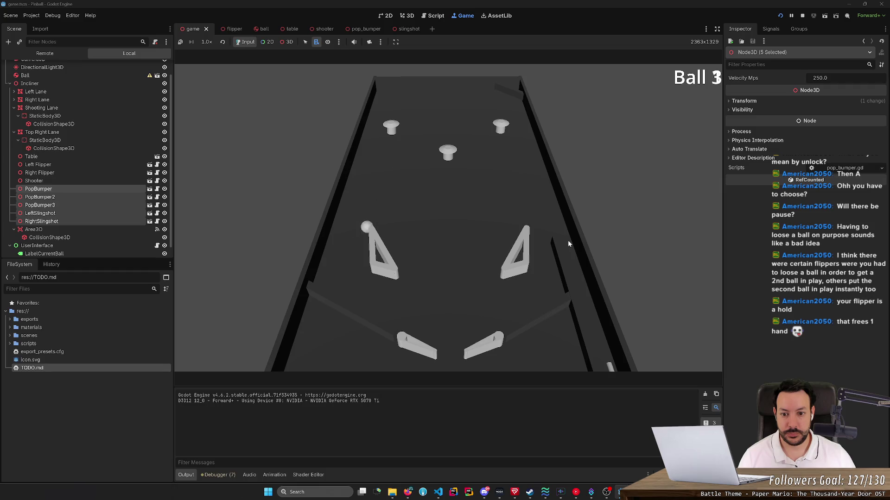
pyautogui.press('Left')
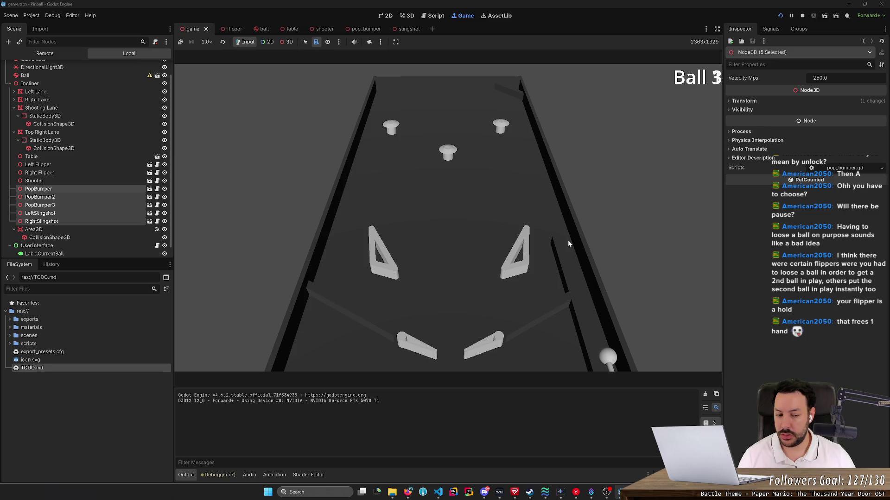
pyautogui.press('space')
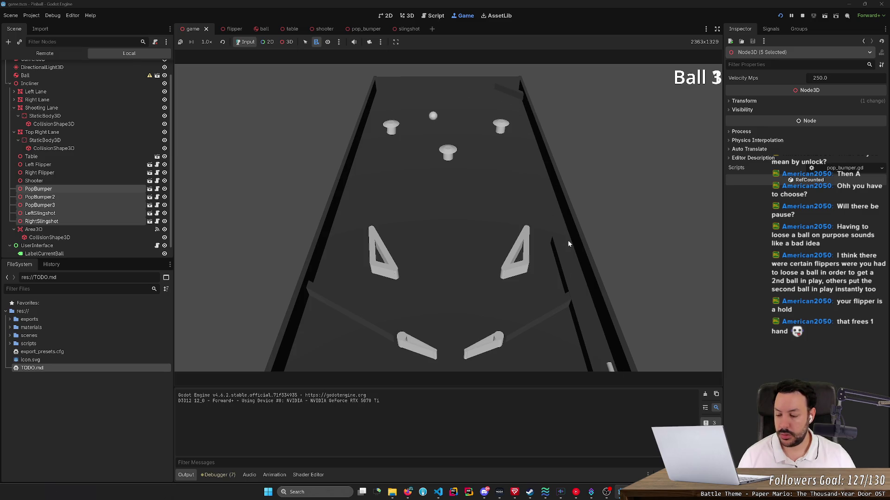
pyautogui.press('Left')
pyautogui.press('Right')
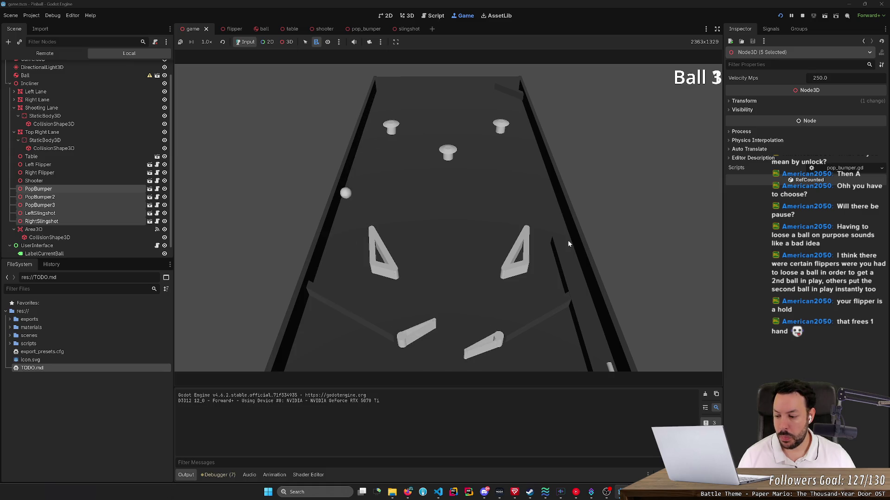
pyautogui.press('Left')
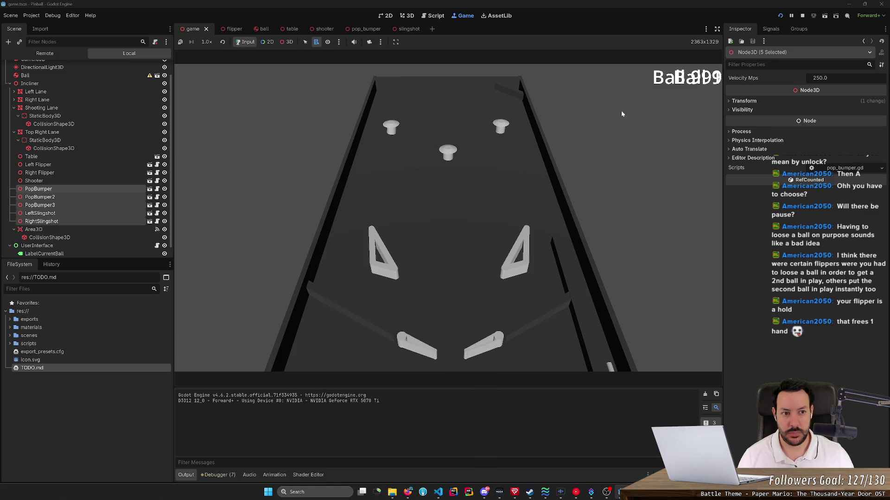
# - Restart from Ball 1 and launch a new ball, holding it on the left flipper
pyautogui.click(780, 16)
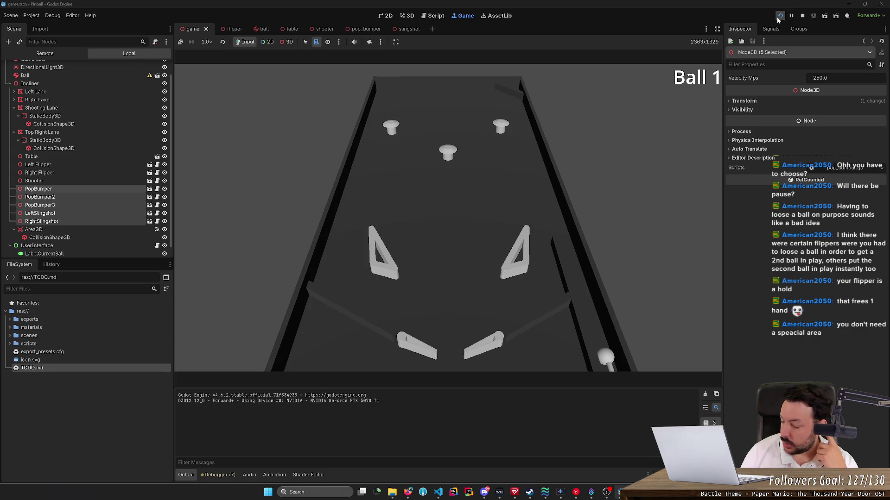
pyautogui.press('space')
pyautogui.press('Left')
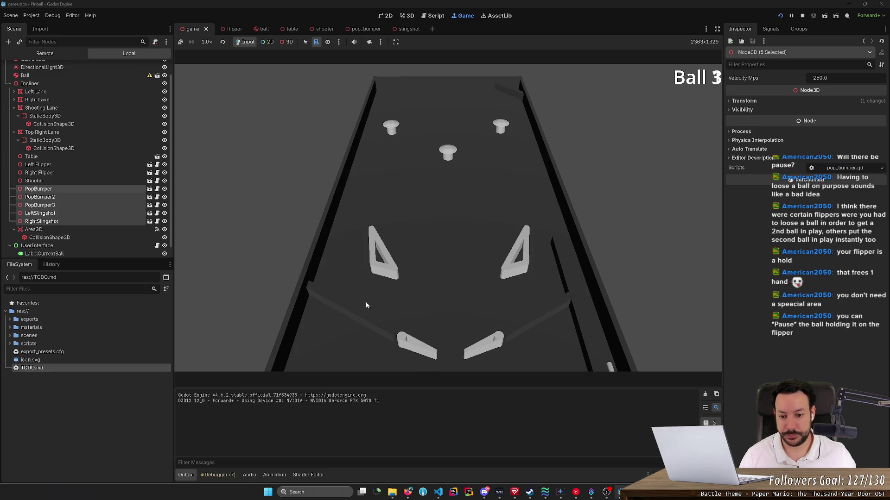
pyautogui.press('Left')
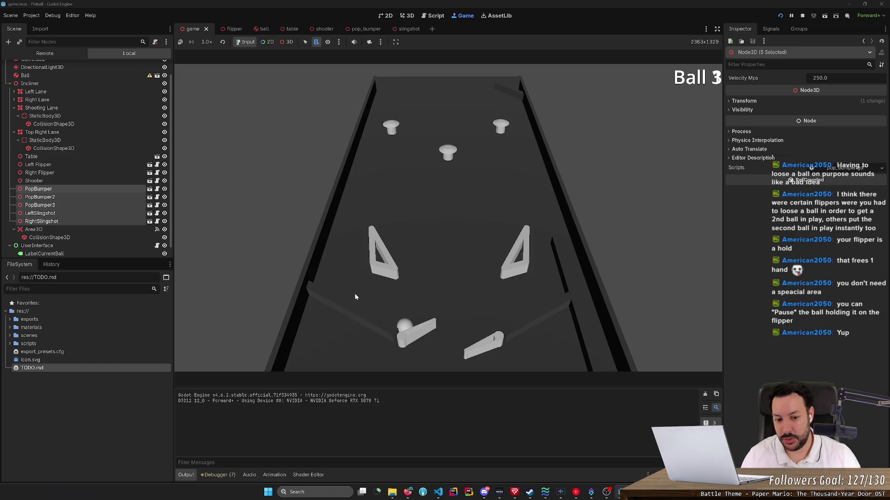
pyautogui.press('Right')
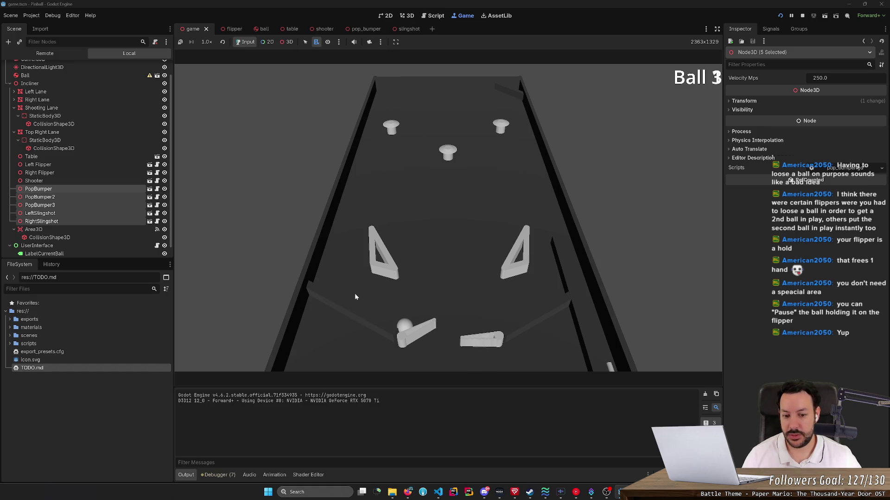
pyautogui.press('Right')
pyautogui.press('Right')
pyautogui.press('Right')
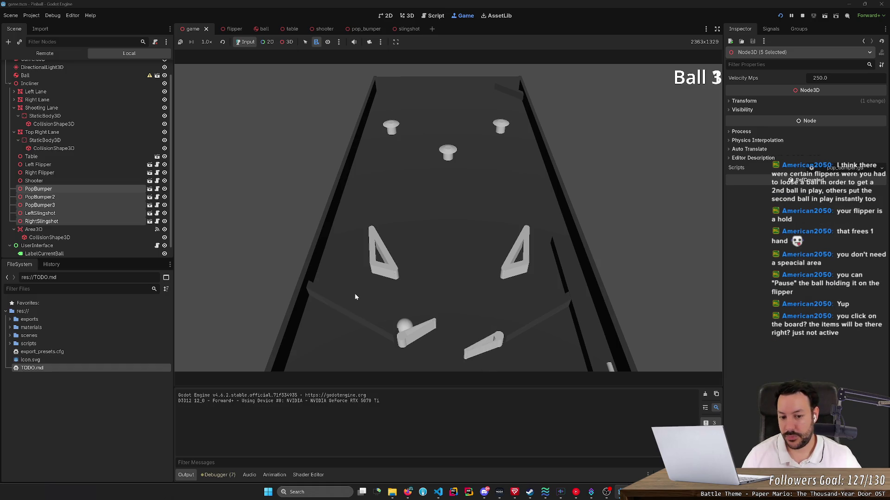
pyautogui.press('Right')
pyautogui.press('Right')
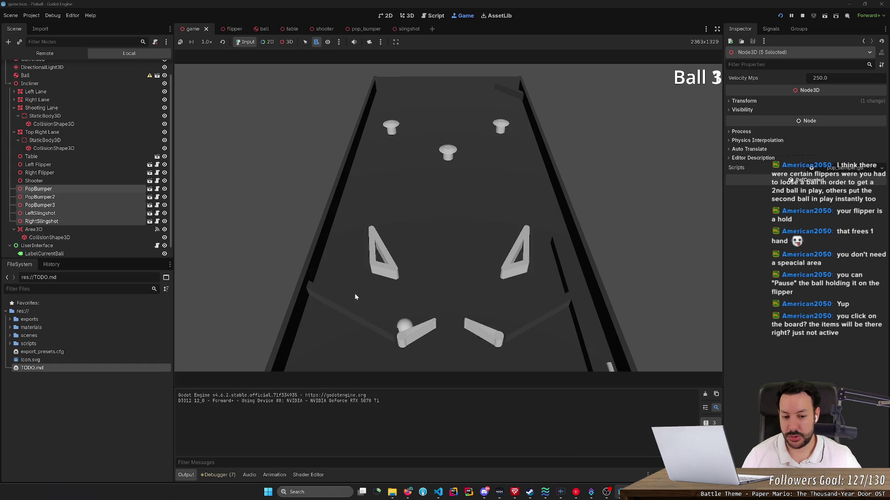
pyautogui.press('Right')
pyautogui.press('Right')
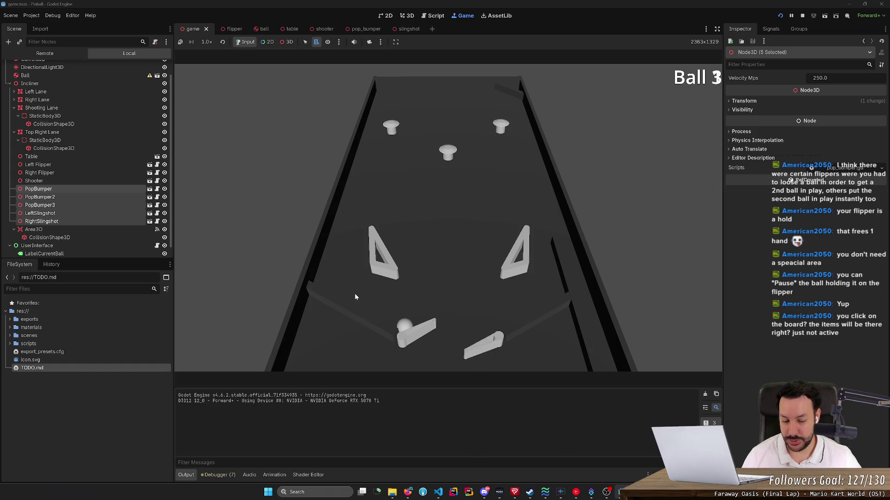
pyautogui.press('Right')
pyautogui.press('Right')
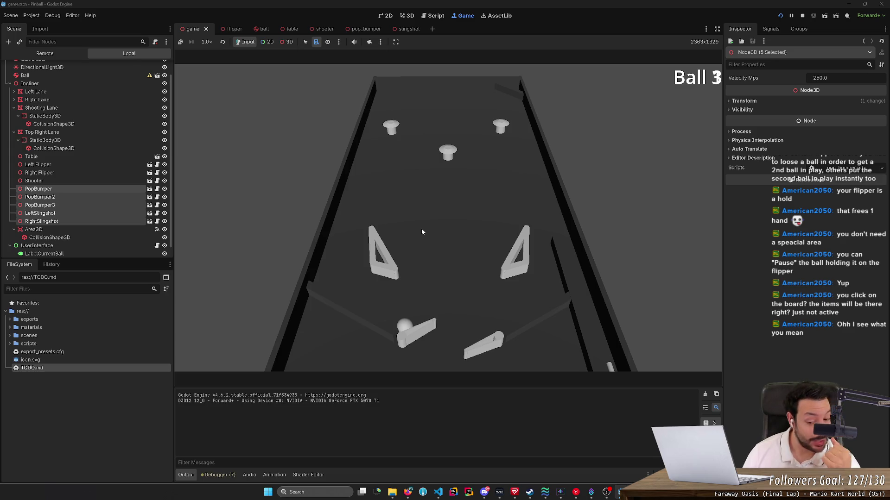
pyautogui.press('Left')
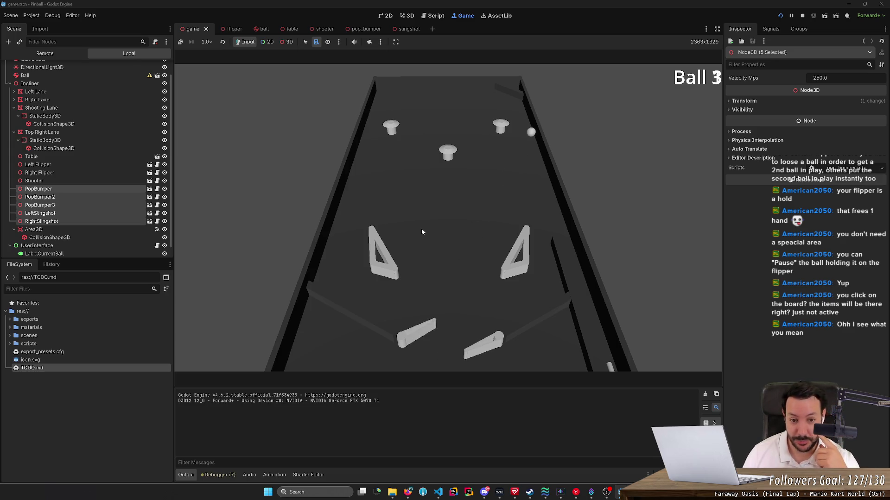
pyautogui.press('Left')
pyautogui.press('Left')
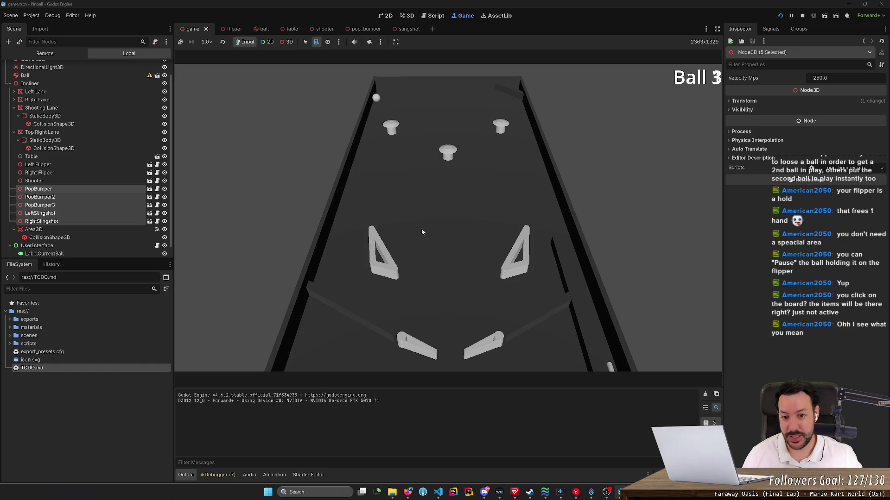
pyautogui.press('Right')
pyautogui.press('Right')
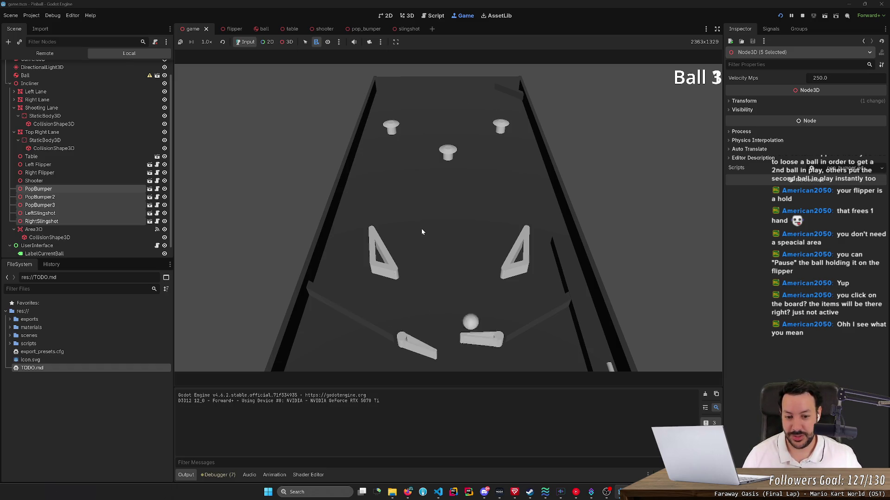
pyautogui.press('Left')
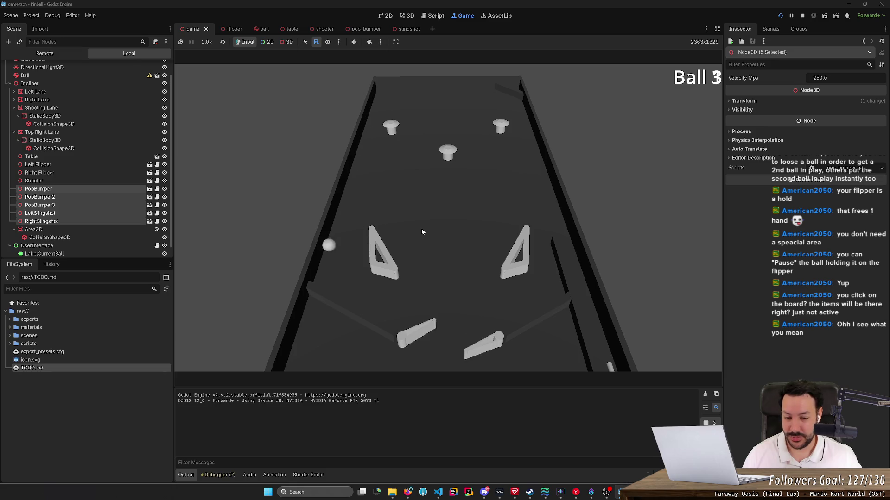
pyautogui.press('Right')
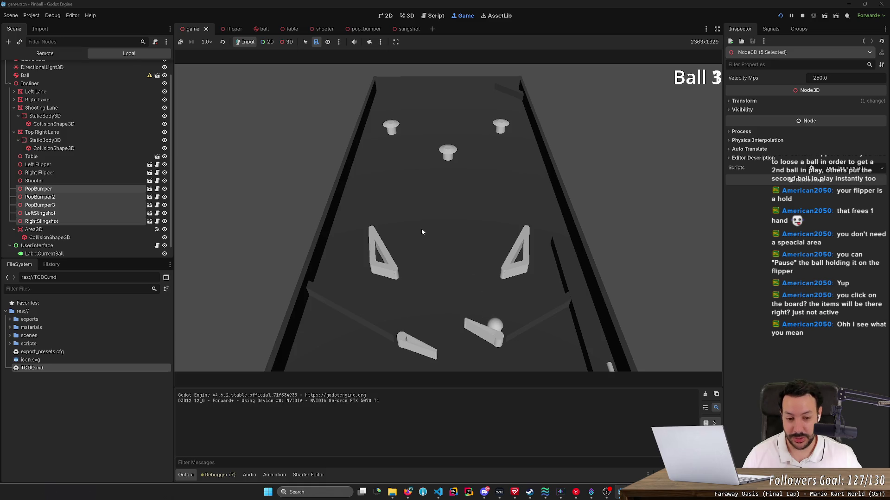
pyautogui.press('Left')
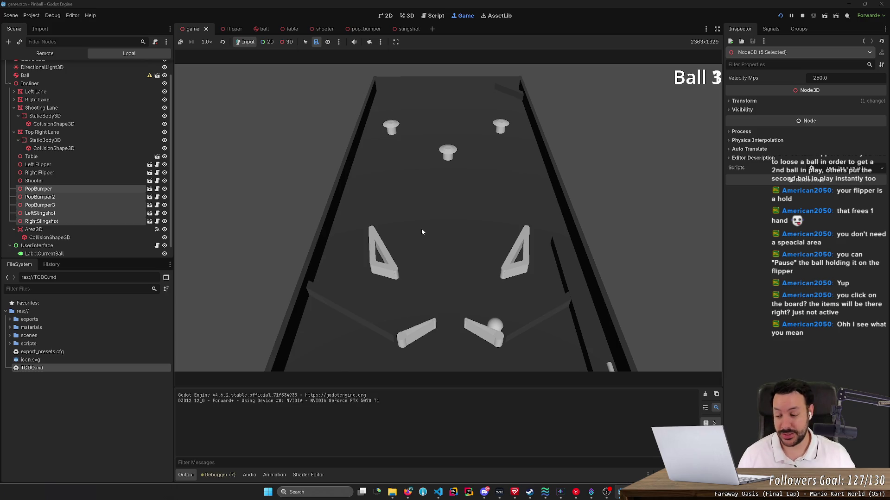
pyautogui.press('Right')
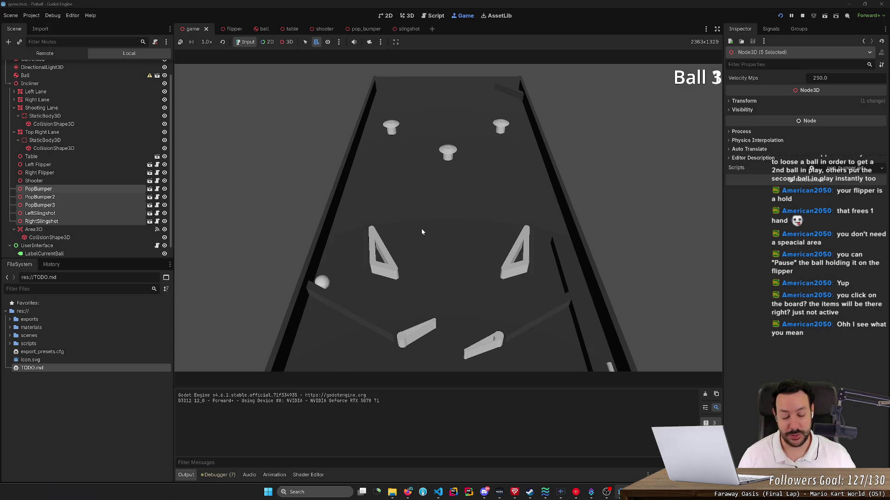
pyautogui.press('Right')
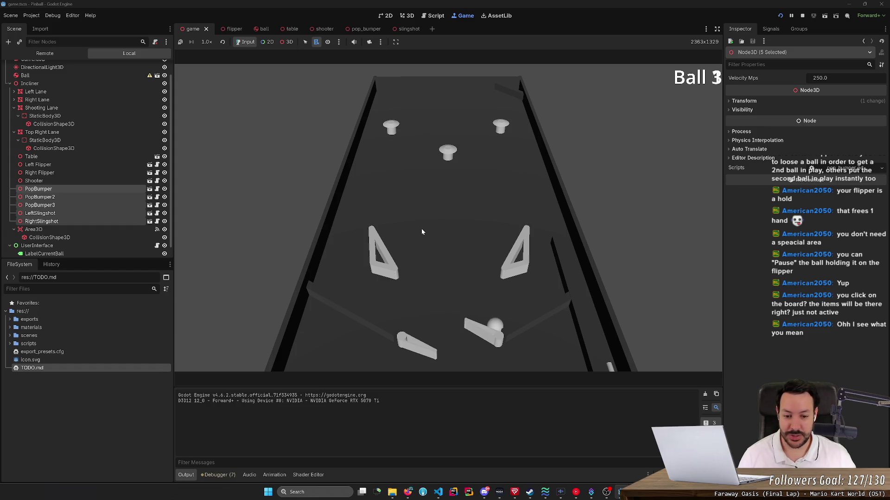
pyautogui.press('Left')
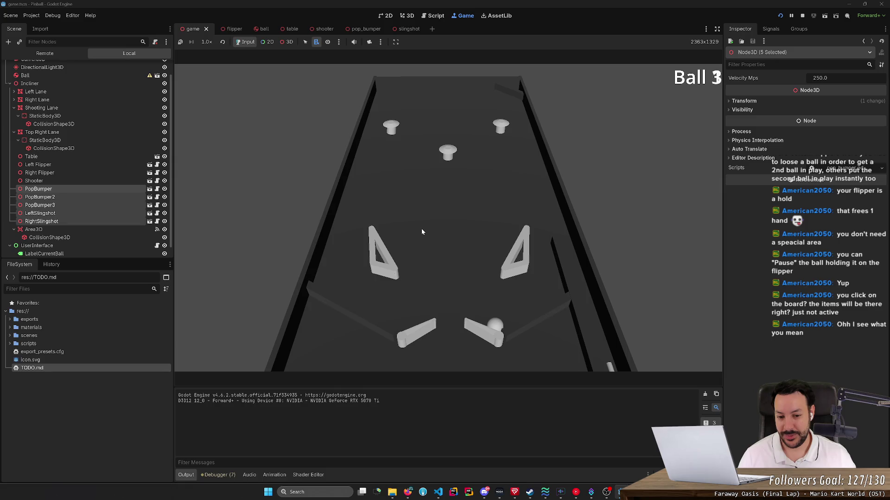
pyautogui.press('Left')
pyautogui.press('Right')
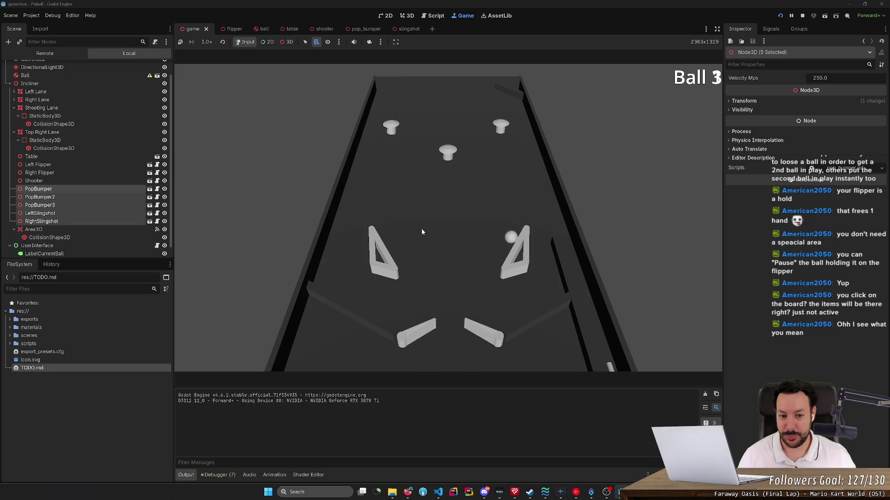
pyautogui.press('Right')
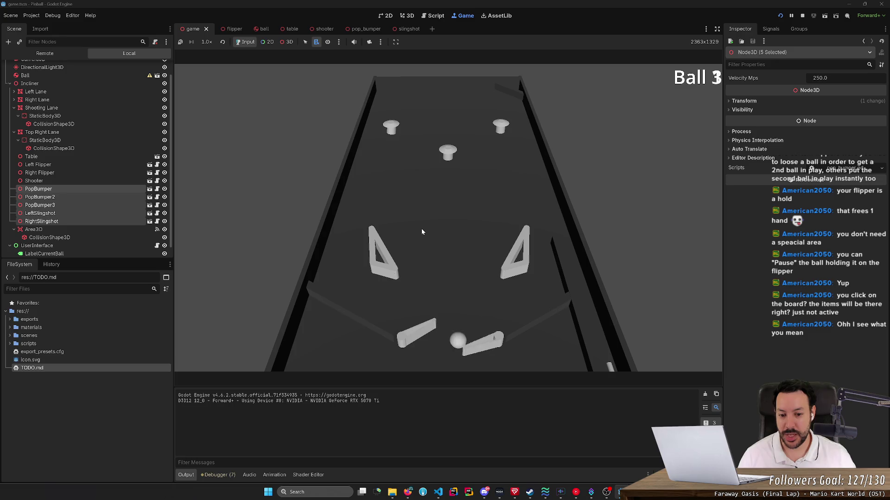
pyautogui.press('Left')
pyautogui.press('Left')
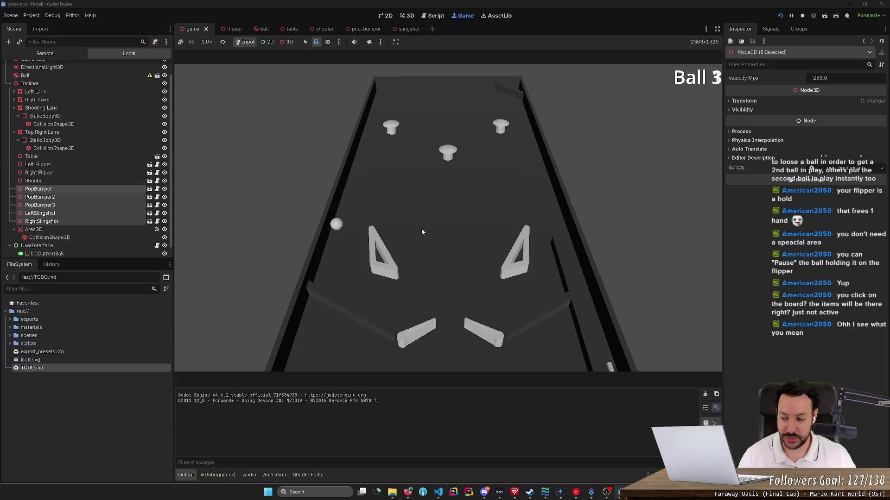
pyautogui.press('Right')
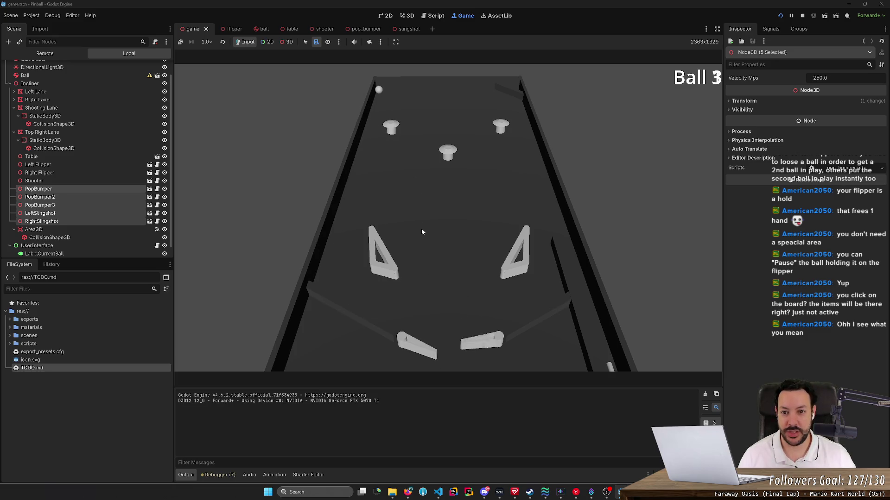
pyautogui.press('Left')
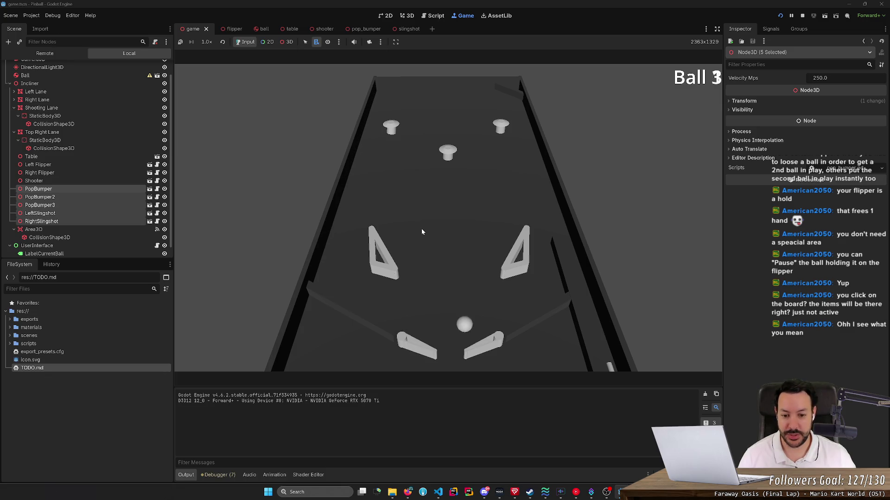
pyautogui.press('Right')
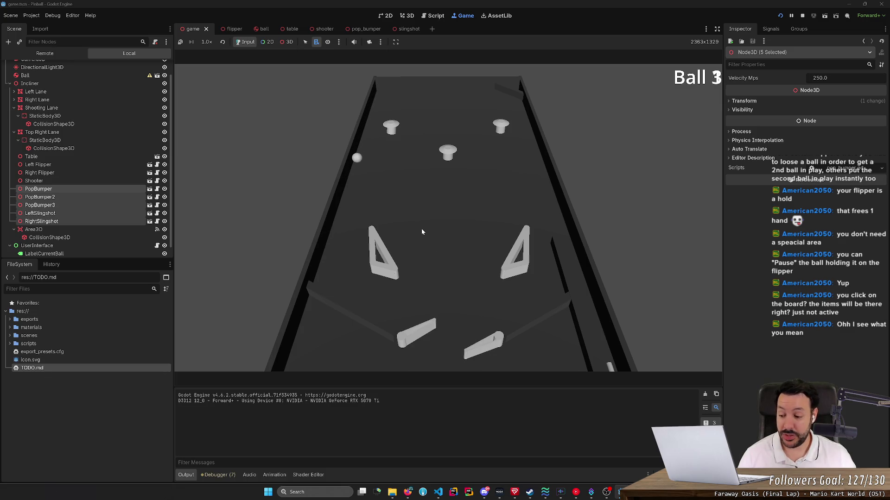
pyautogui.press('Right')
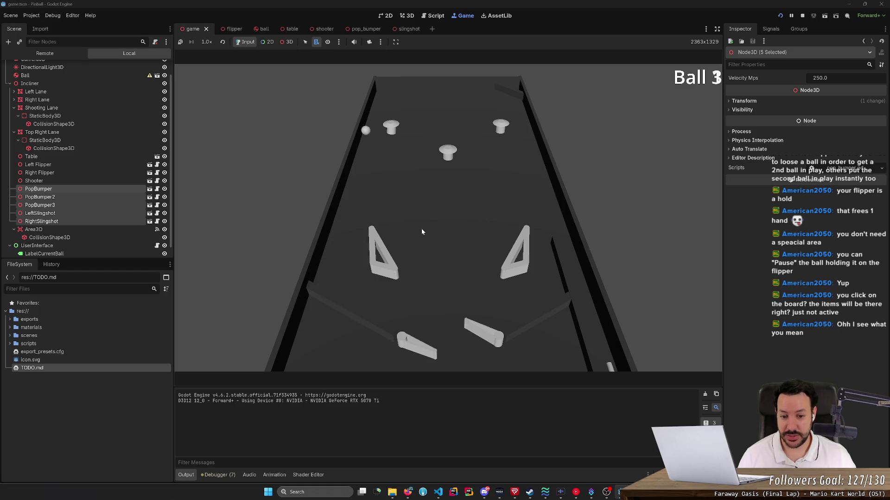
pyautogui.press('Left')
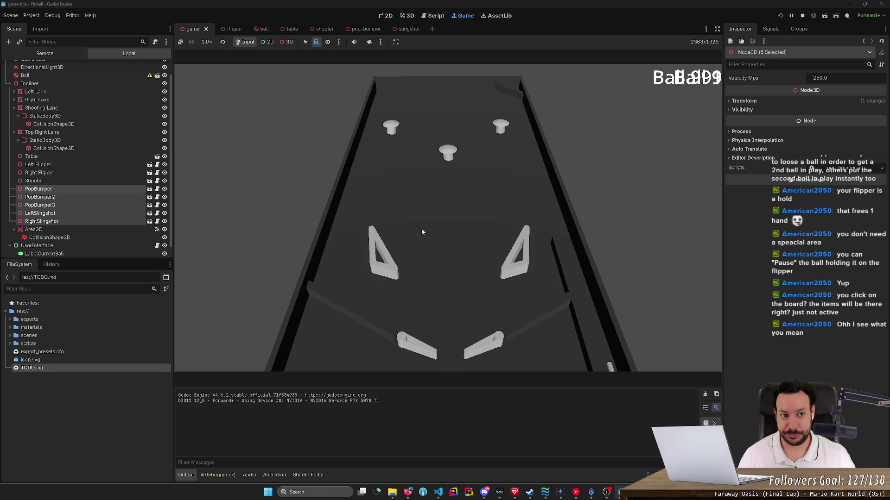
pyautogui.click(781, 15)
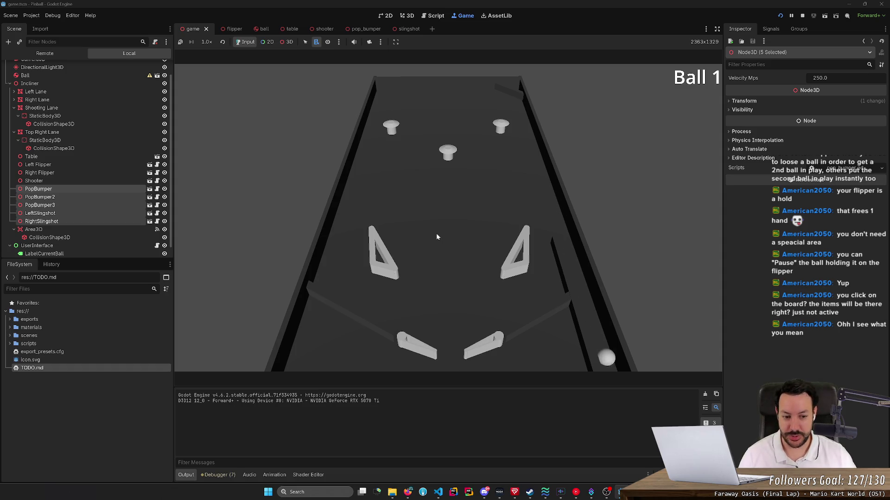
pyautogui.press('Left')
pyautogui.press('Left')
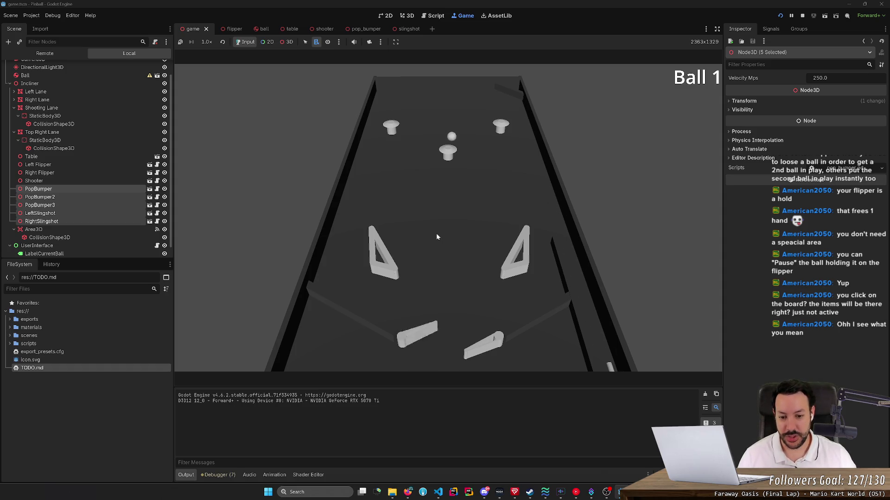
pyautogui.press('Right')
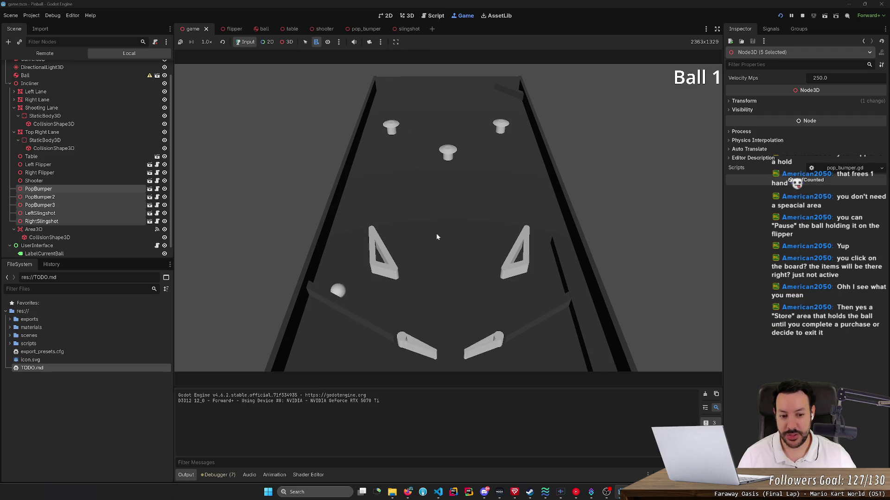
pyautogui.press('Left')
pyautogui.press('Right')
pyautogui.press('Left')
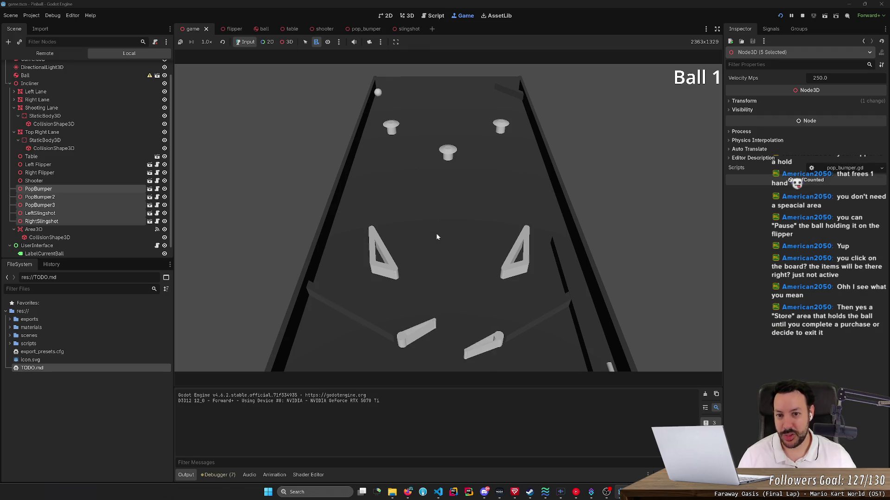
pyautogui.press('Right')
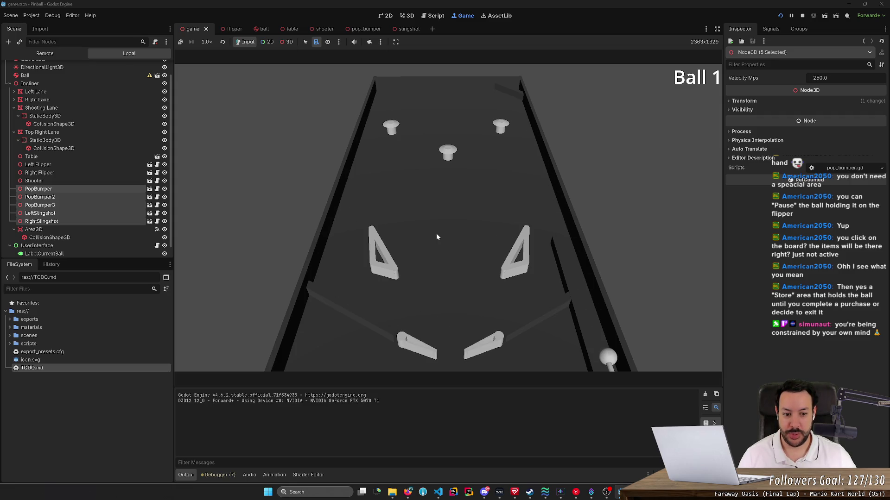
pyautogui.press('space')
pyautogui.press('Left')
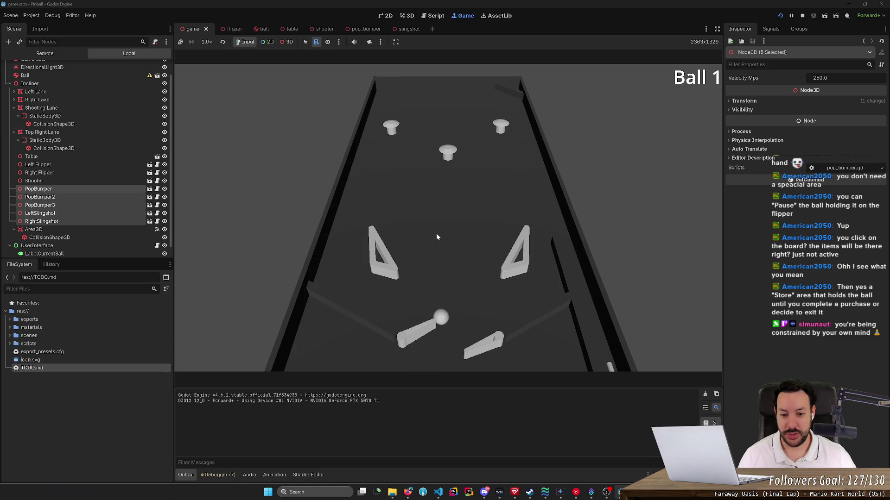
pyautogui.press('Right')
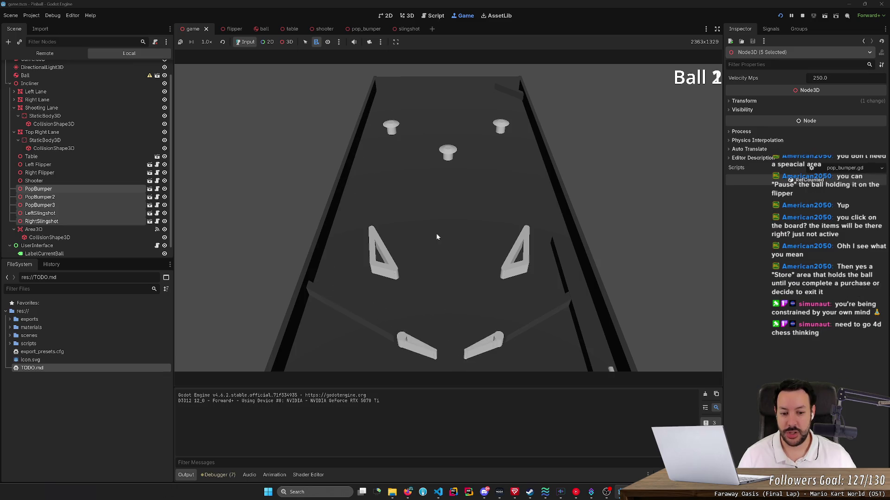
pyautogui.click(779, 16)
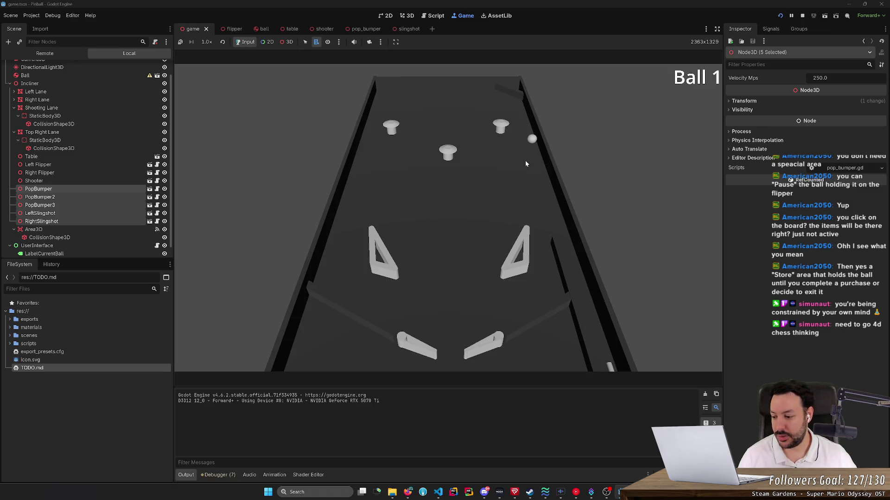
pyautogui.press('Left')
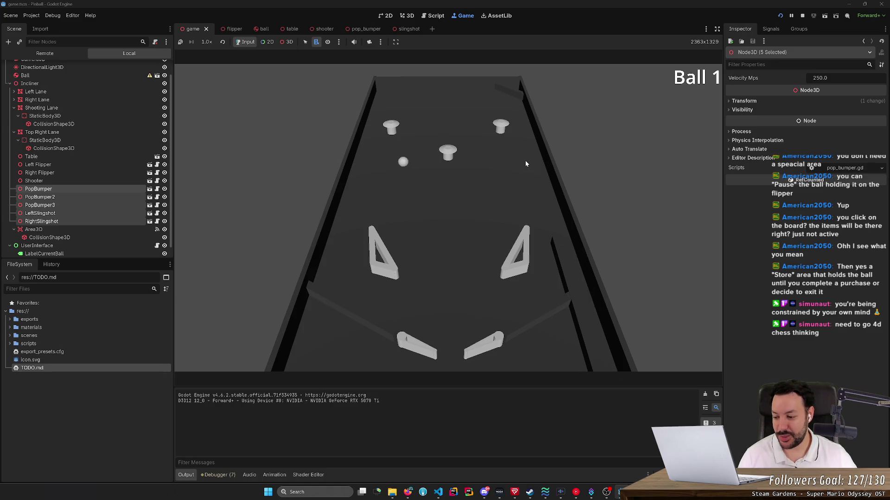
pyautogui.press('Left')
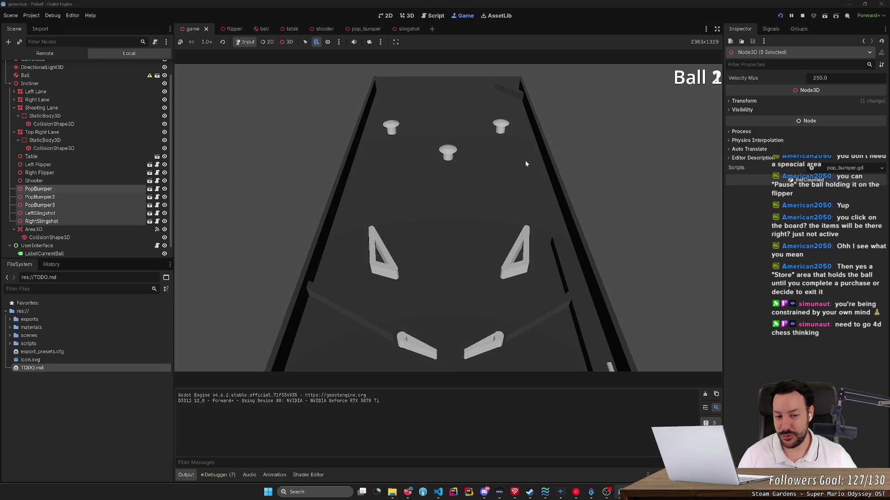
pyautogui.click(780, 16)
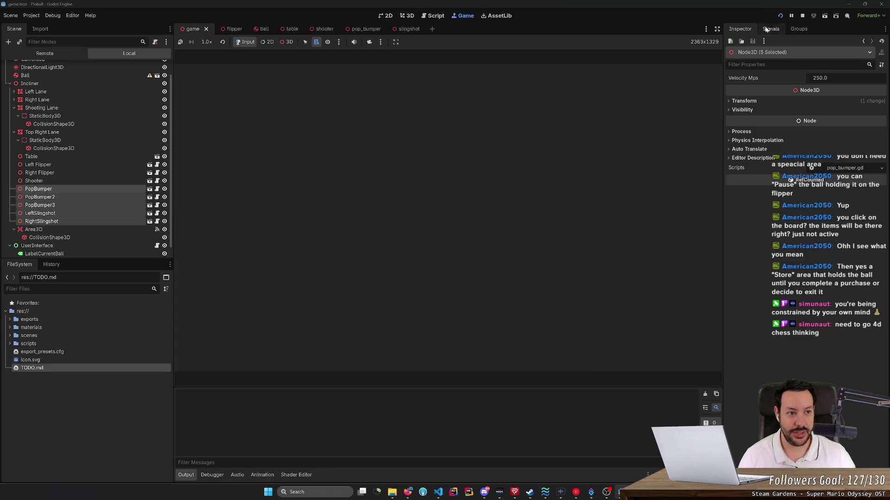
pyautogui.press('F8')
pyautogui.click(780, 16)
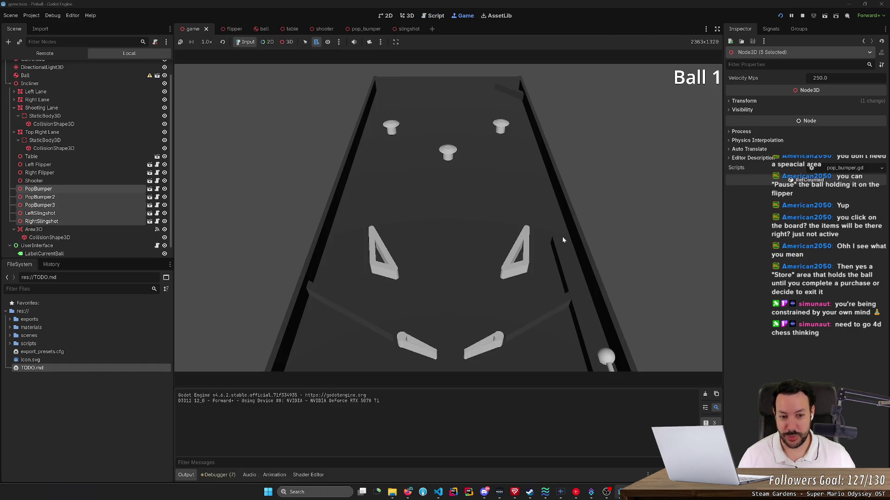
pyautogui.press('space')
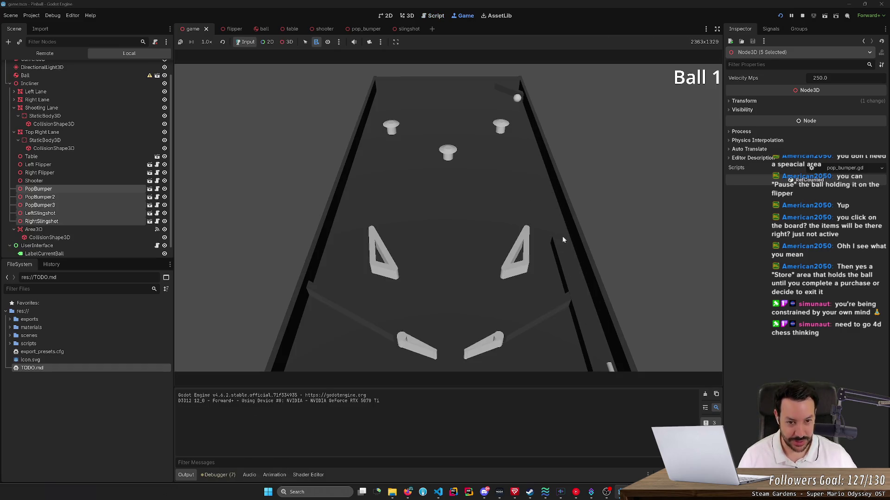
pyautogui.press('space')
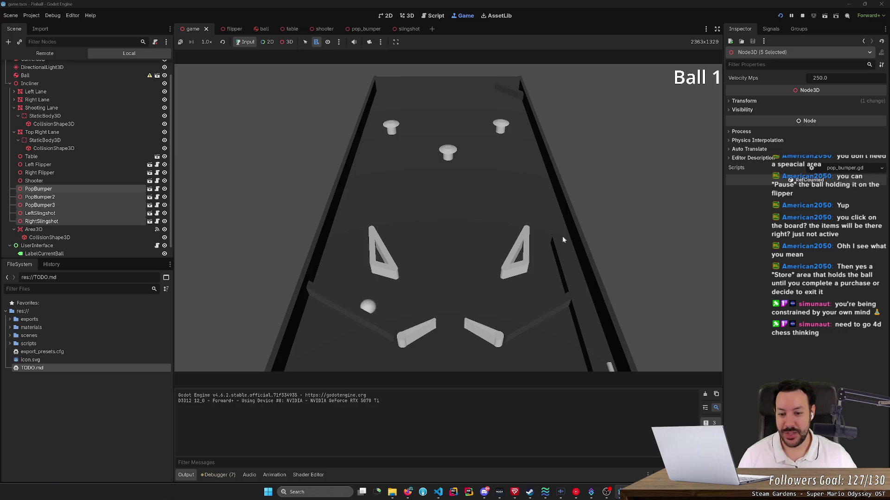
pyautogui.press('Right')
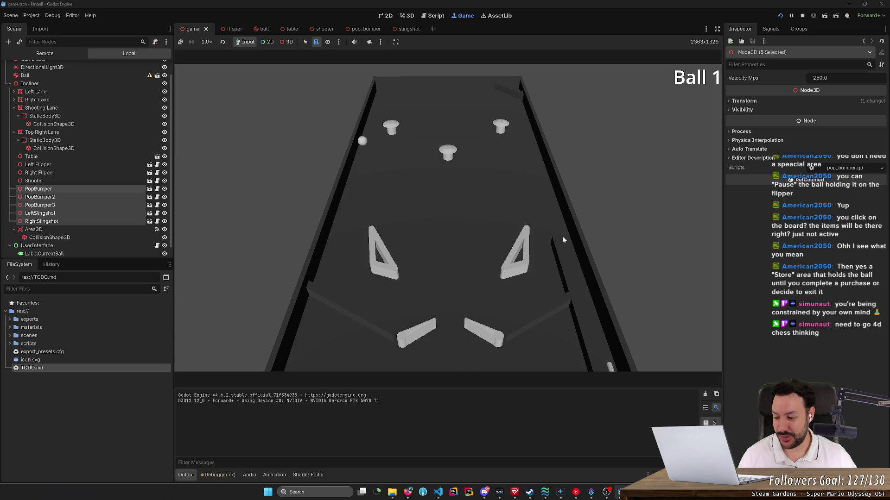
pyautogui.press('Right')
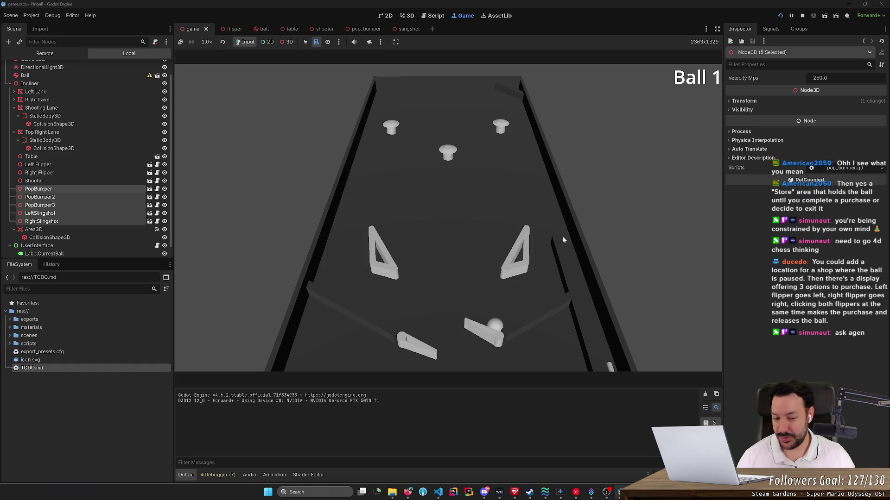
pyautogui.press('Right')
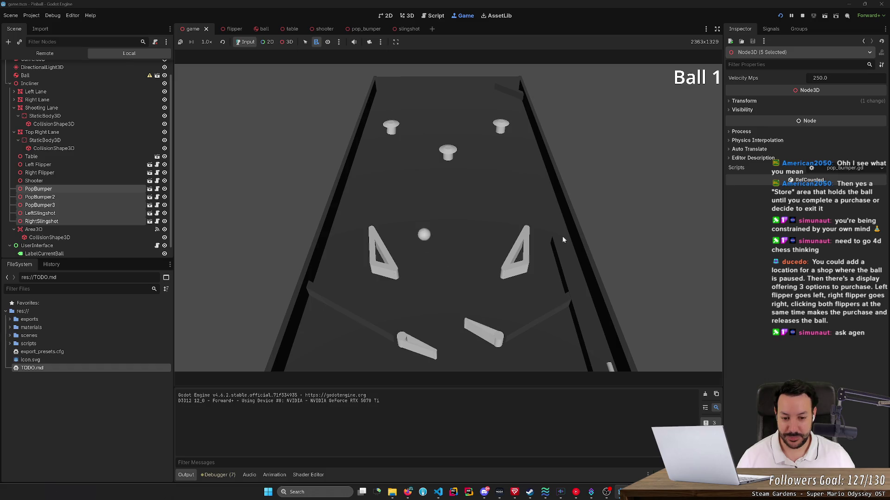
pyautogui.press('Left')
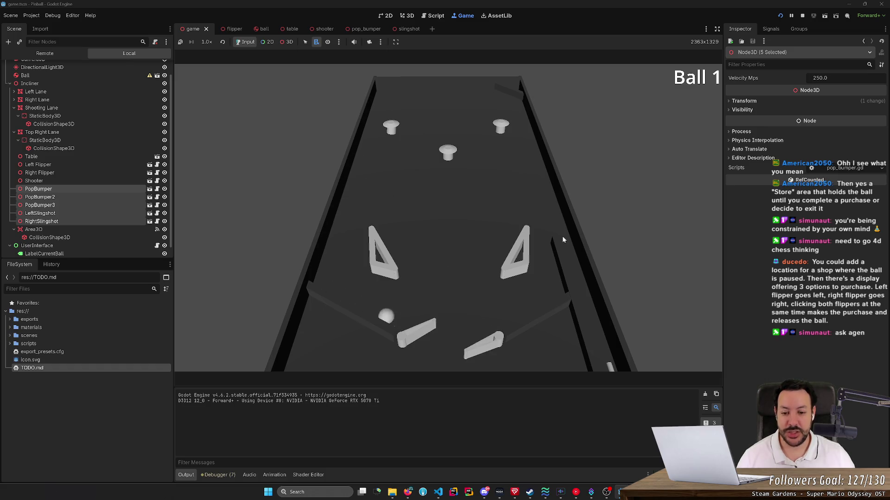
pyautogui.press('Right')
pyautogui.press('Left')
pyautogui.press('Left')
pyautogui.press('Right')
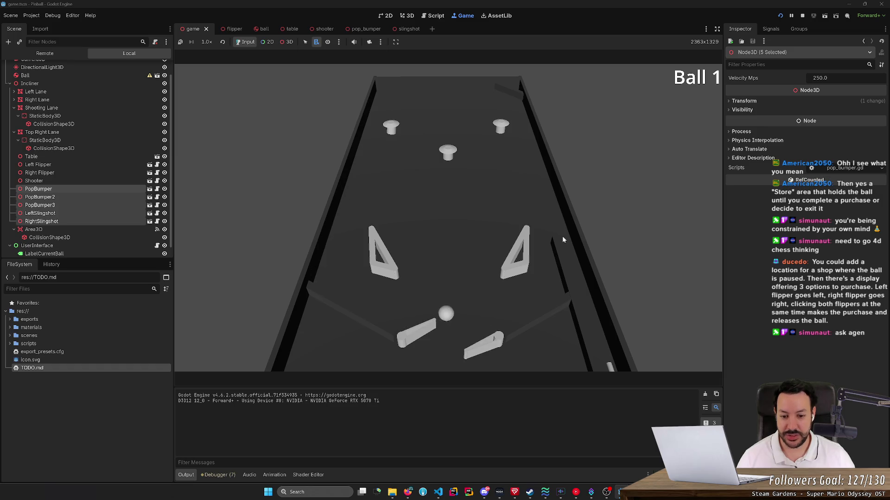
pyautogui.press('Left')
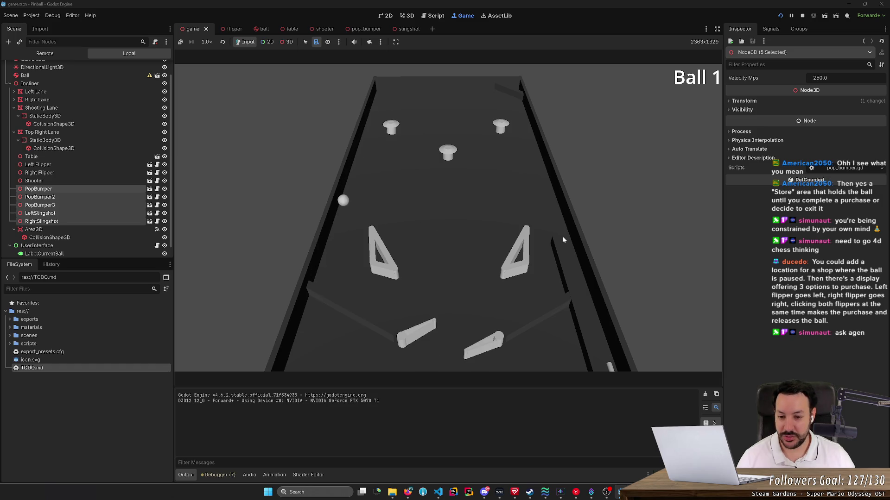
pyautogui.press('Right')
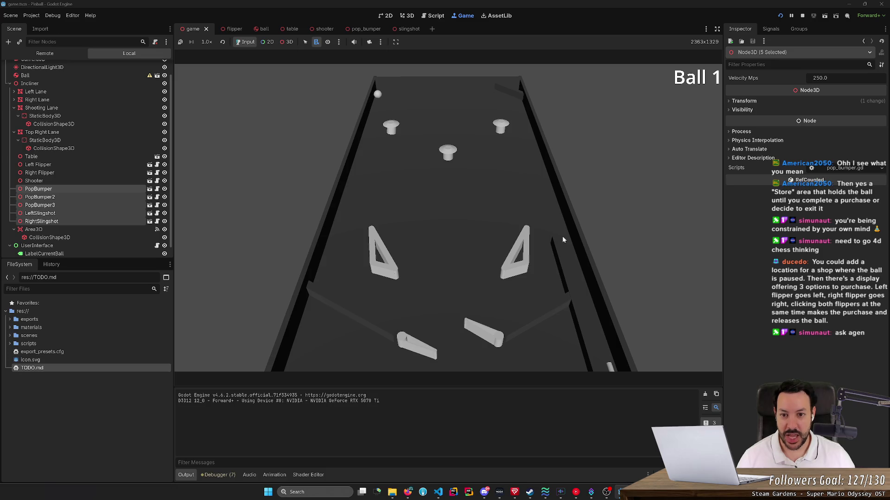
pyautogui.press('Left')
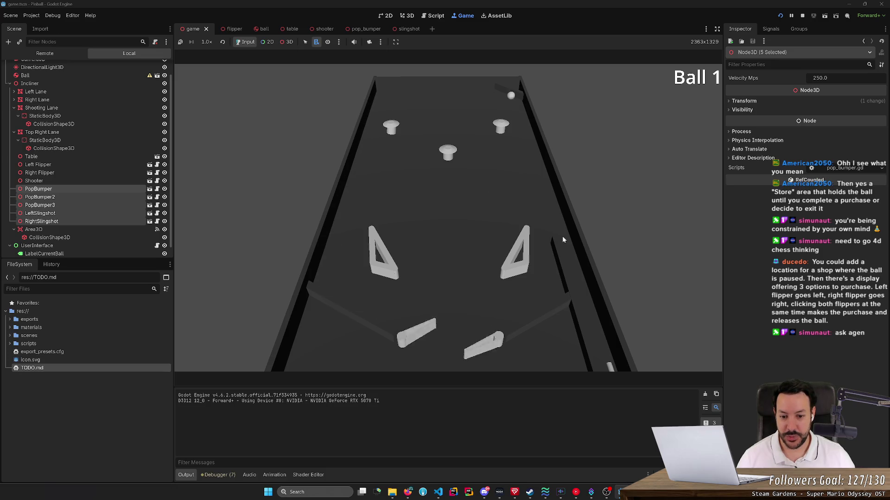
pyautogui.press('Left')
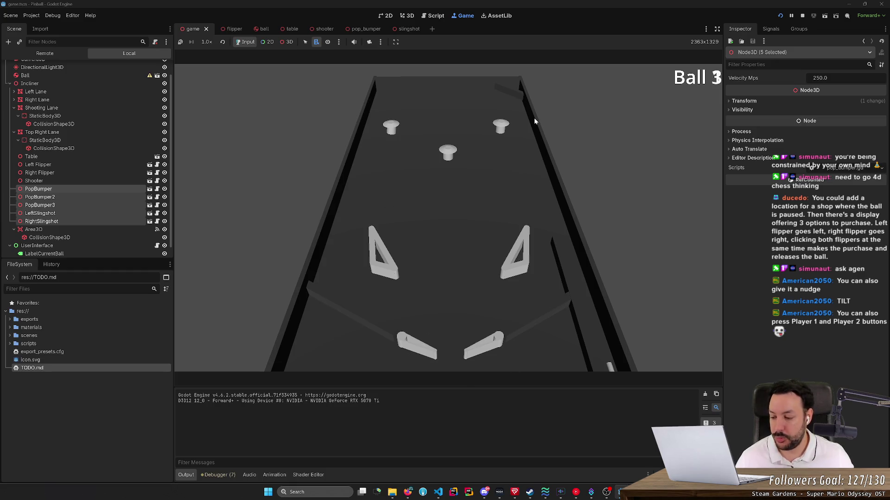
# - Restart the game from Ball 1 and play the new round with both flippers
pyautogui.click(781, 17)
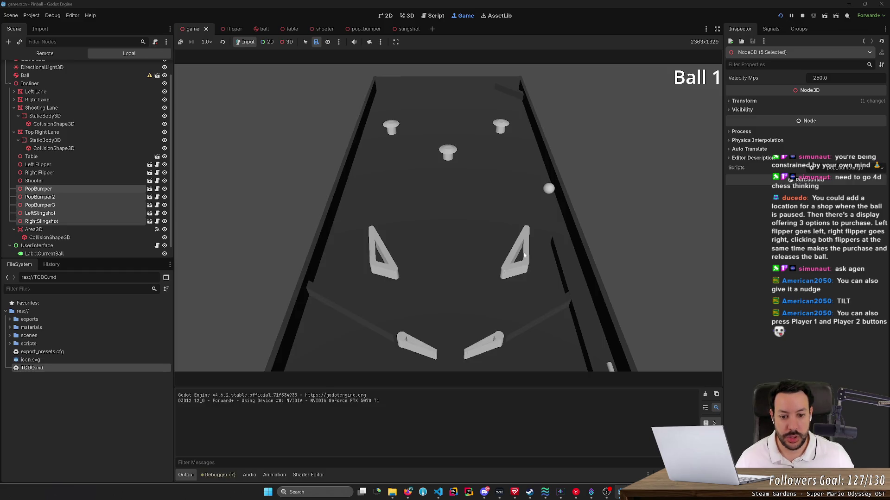
pyautogui.press('Left')
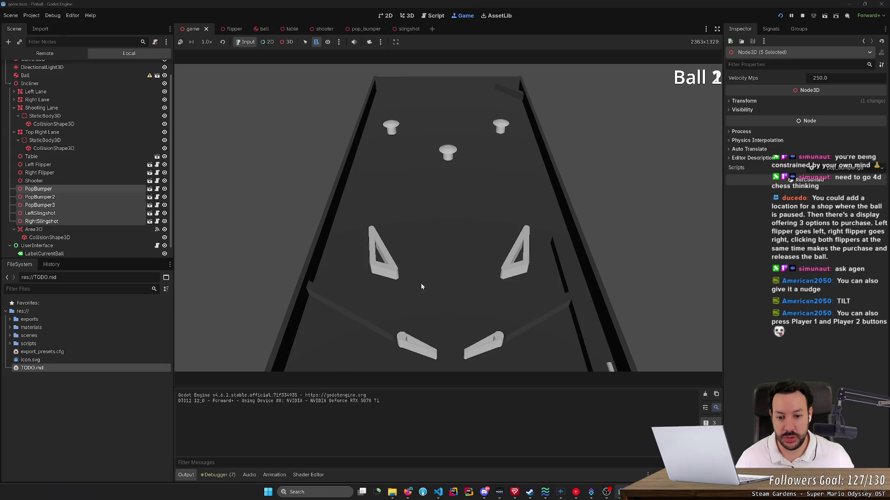
pyautogui.press('Left')
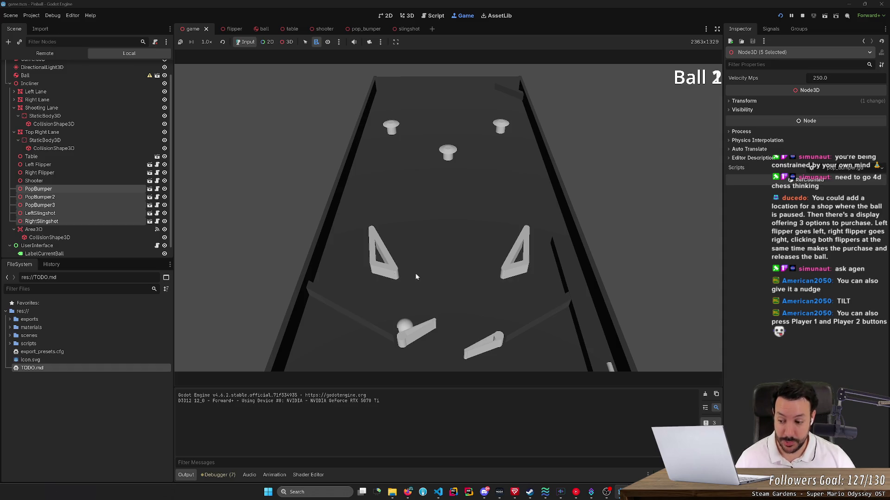
pyautogui.press('Right')
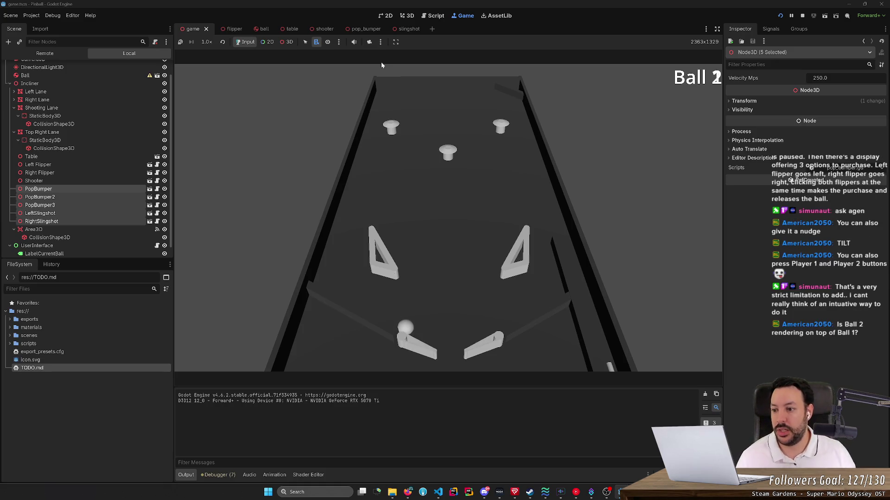
pyautogui.scroll(-1, 164, 222)
# - Toggle the copied Label's visibility to expose its overlapping Ball 1 text and inspect it
pyautogui.click(164, 250)
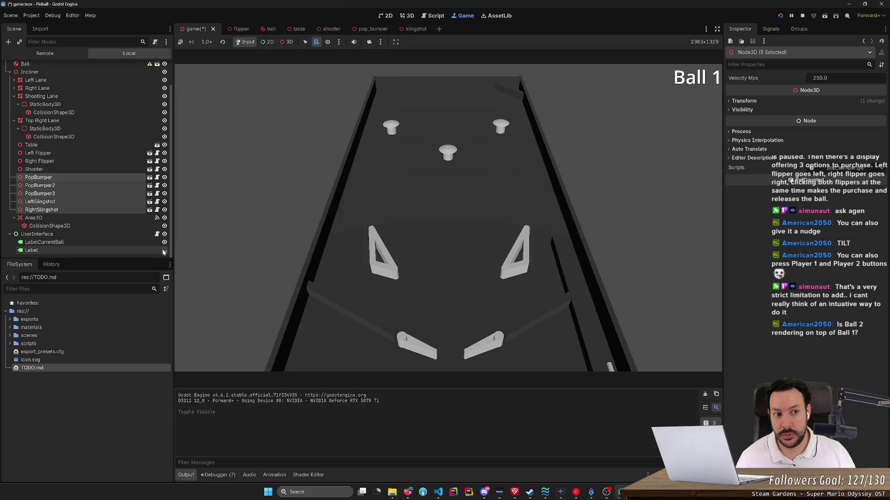
pyautogui.doubleClick(164, 250)
pyautogui.click(164, 250)
pyautogui.click(164, 250)
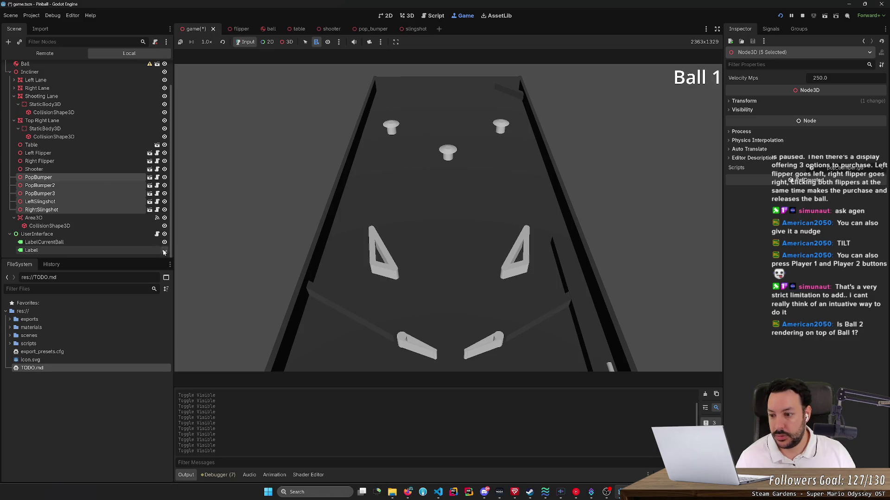
pyautogui.click(19, 252)
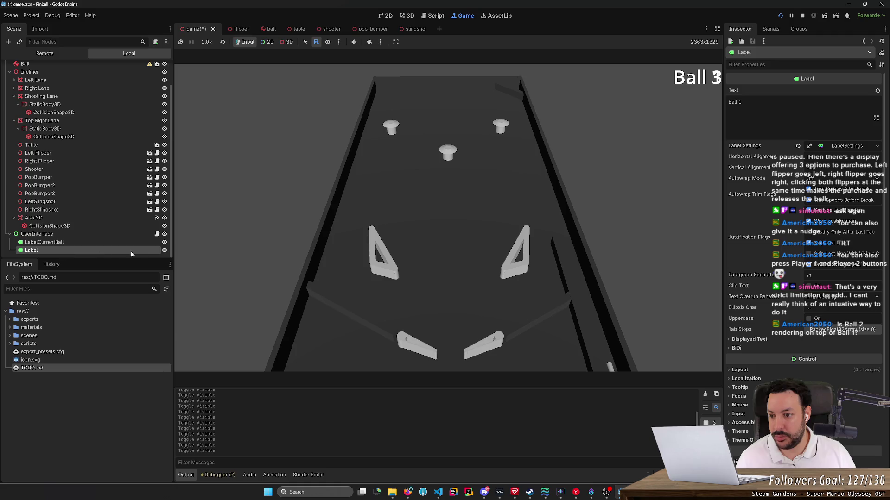
pyautogui.click(164, 251)
pyautogui.doubleClick(164, 251)
pyautogui.click(164, 251)
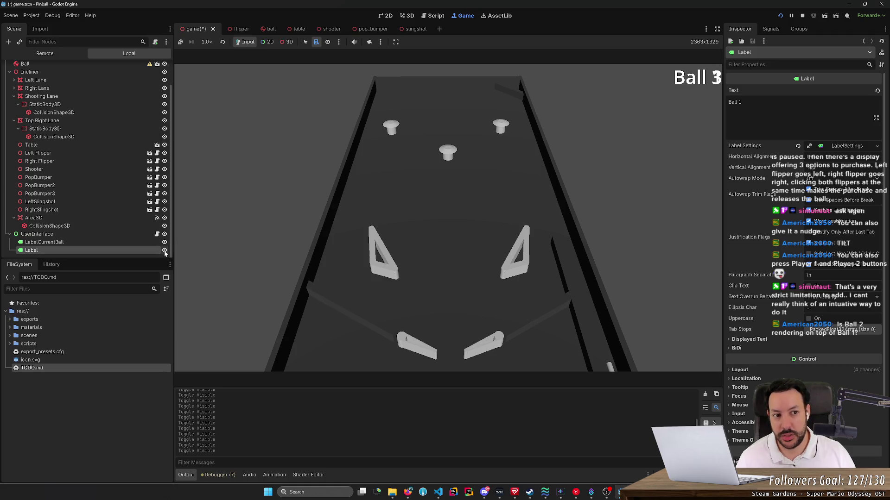
pyautogui.click(164, 251)
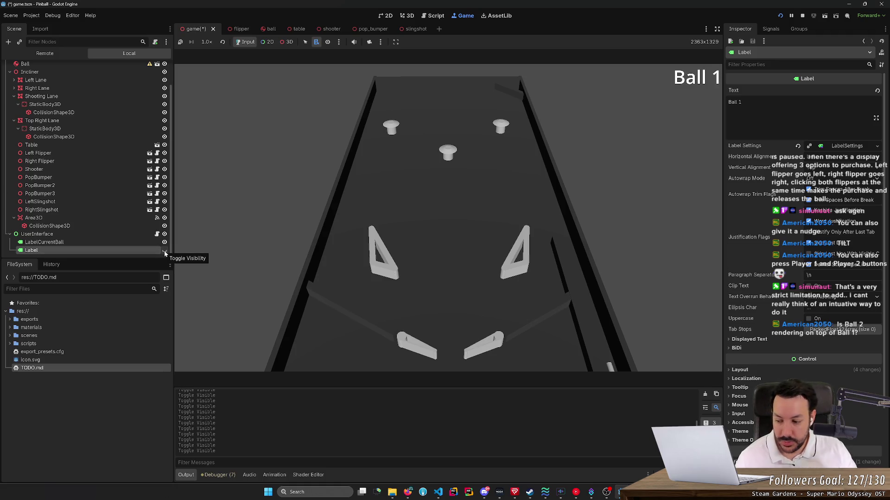
pyautogui.click(396, 322)
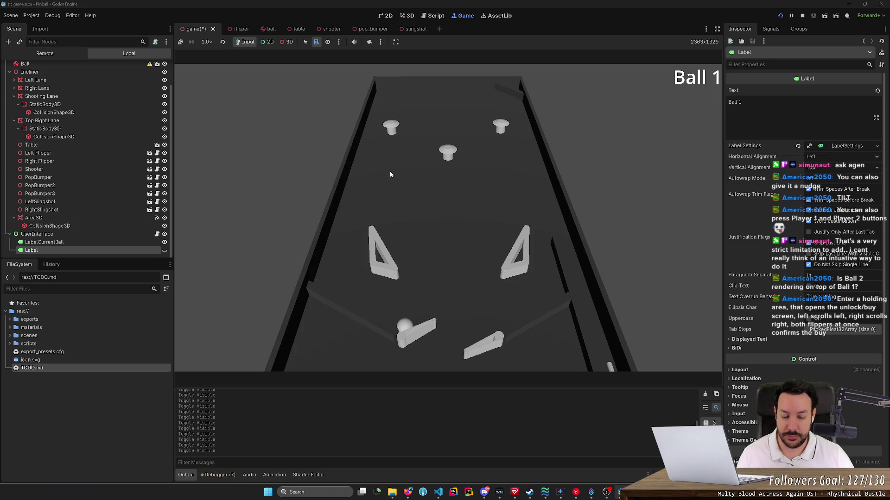
pyautogui.press('Right')
pyautogui.press('Right')
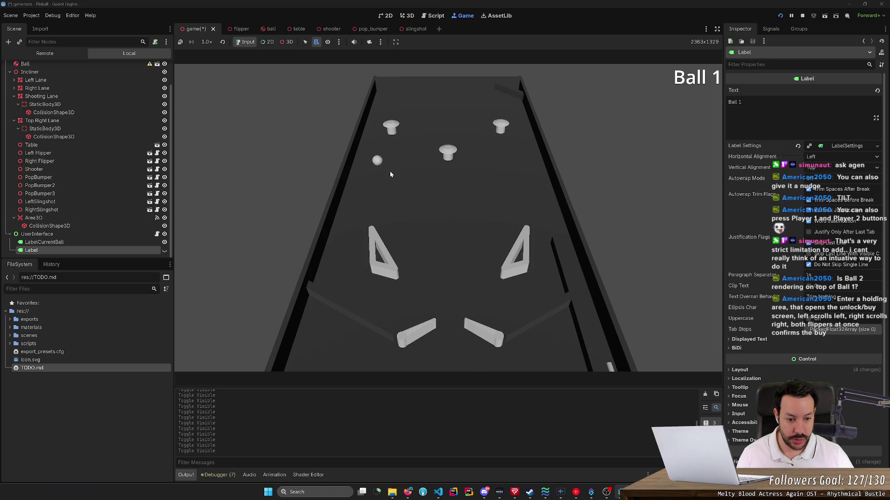
pyautogui.press('Left')
pyautogui.press('Right')
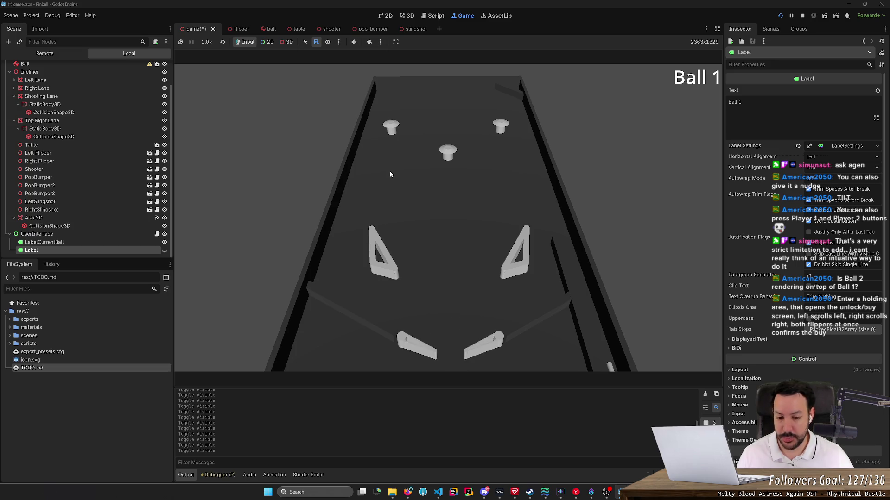
pyautogui.press('Left')
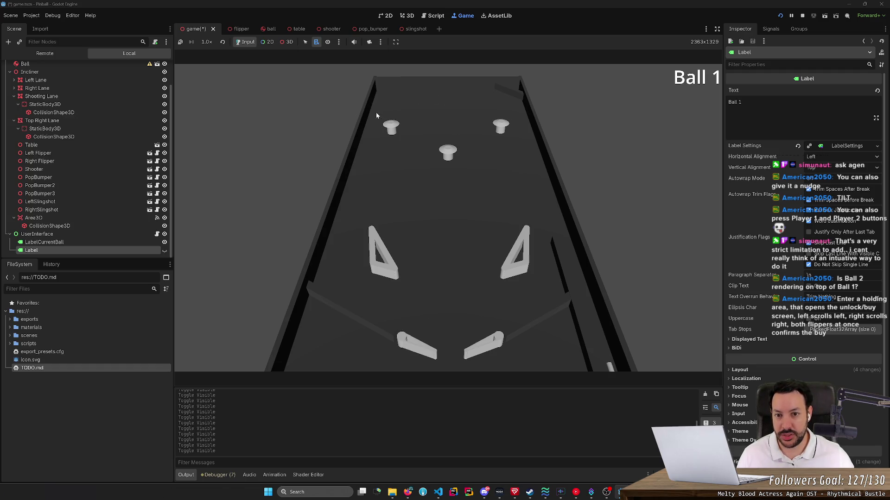
pyautogui.press('Left')
pyautogui.press('Right')
pyautogui.press('Left')
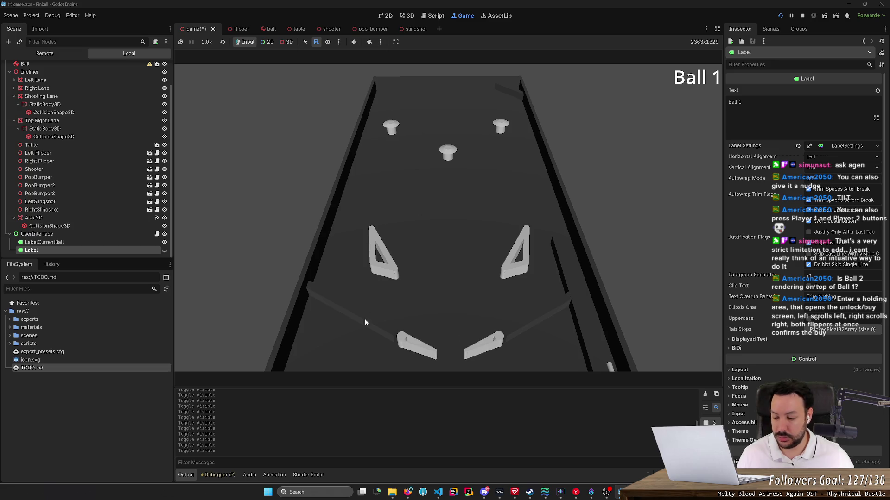
pyautogui.press('Left')
pyautogui.press('Right')
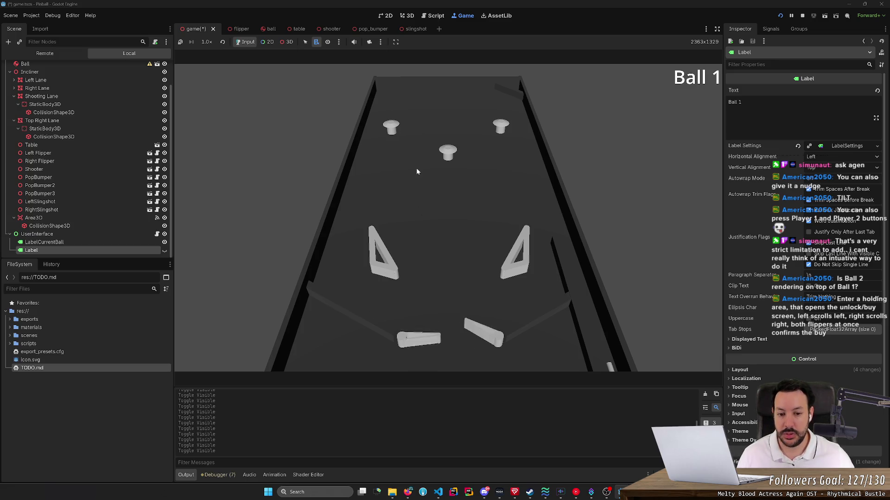
pyautogui.press('Right')
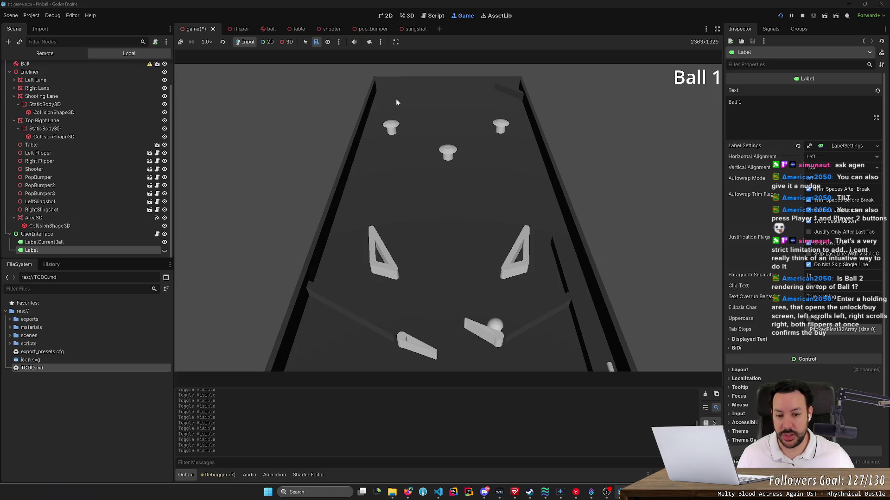
pyautogui.press('Left')
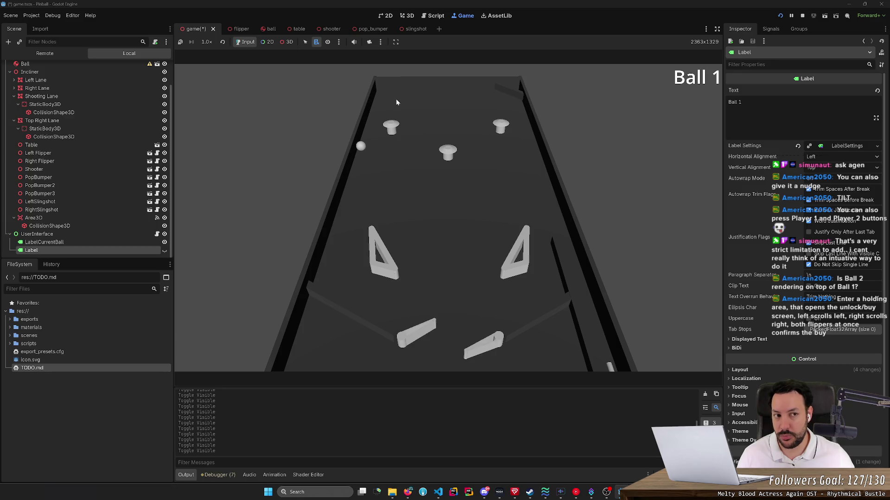
pyautogui.press('Left')
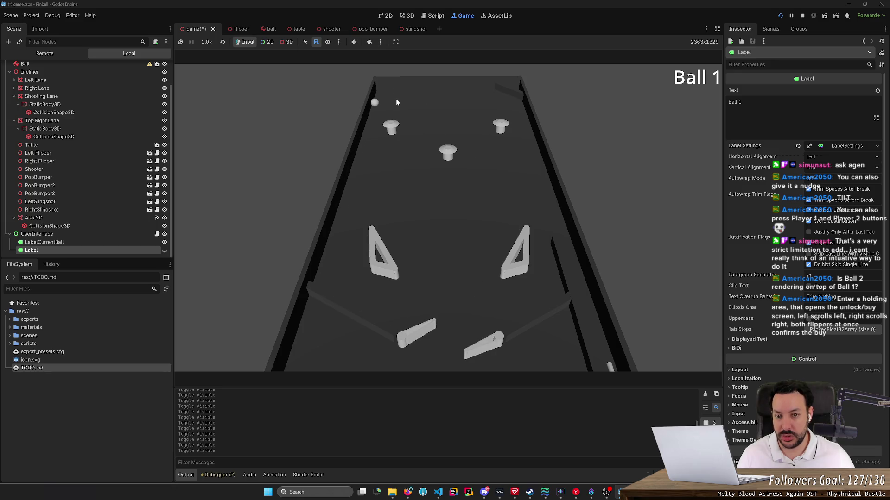
pyautogui.press('Right')
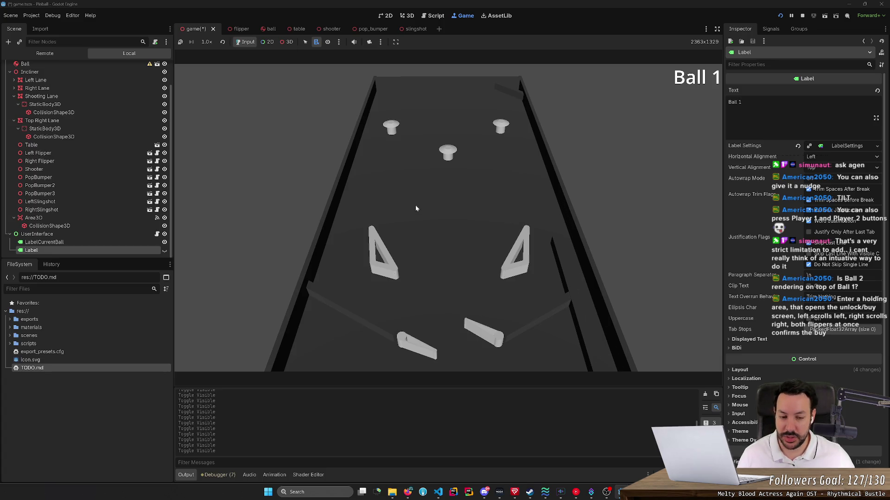
pyautogui.press('Right')
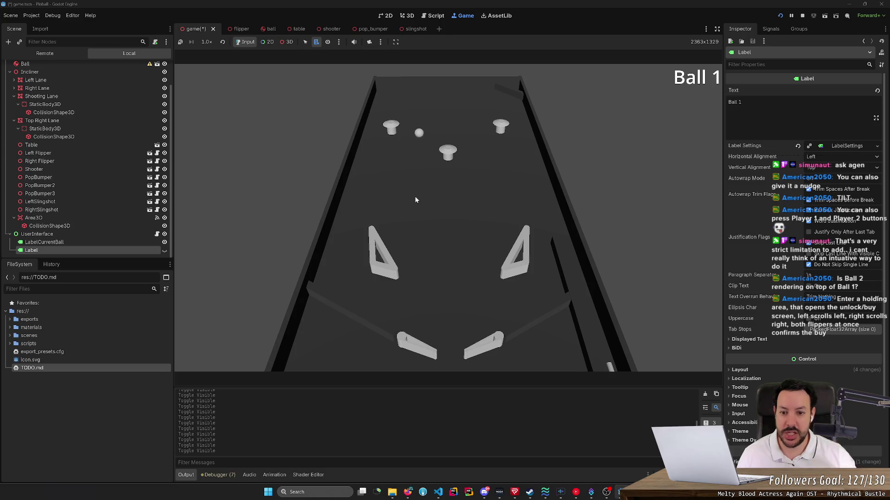
pyautogui.press('Left')
pyautogui.press('Left')
pyautogui.press('Right')
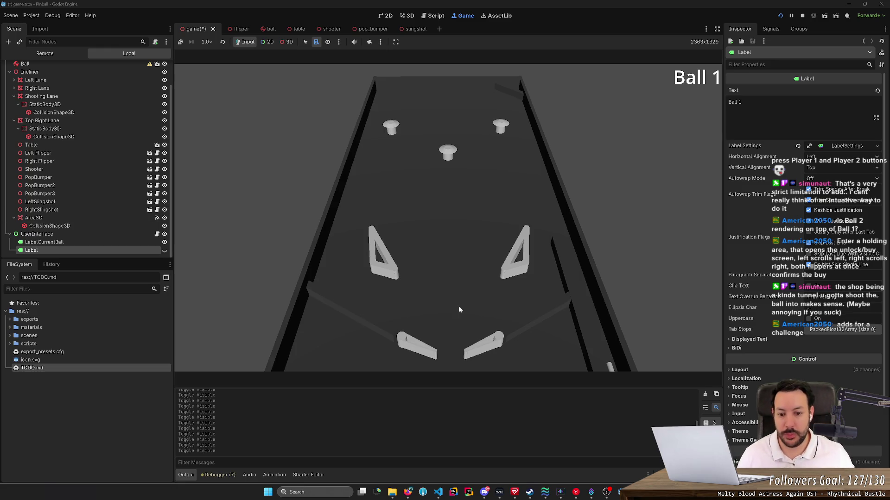
pyautogui.press('Left')
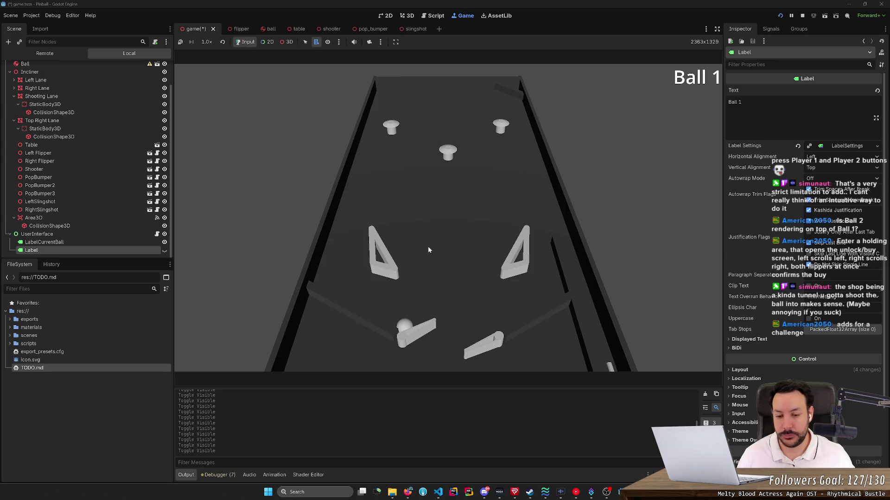
pyautogui.press('Left')
pyautogui.press('Right')
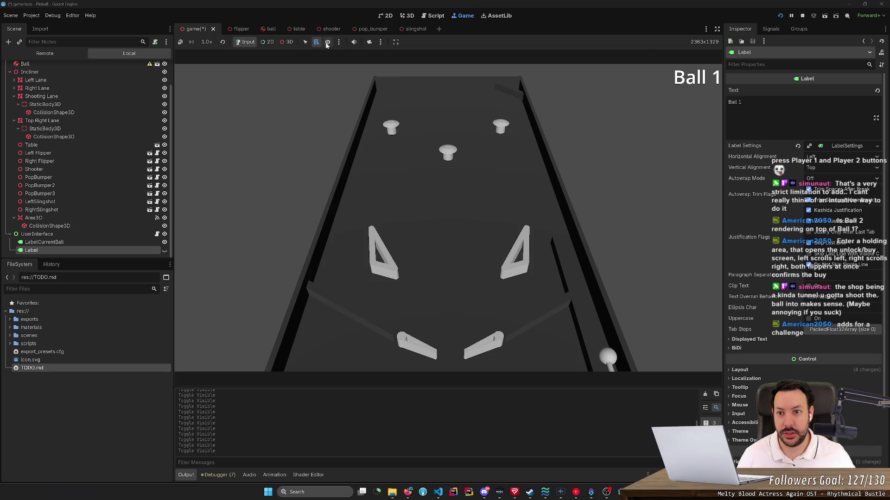
pyautogui.click(286, 42)
# - Zoom the camera in to inspect the pinball table, then return control to the game camera
pyautogui.click(369, 42)
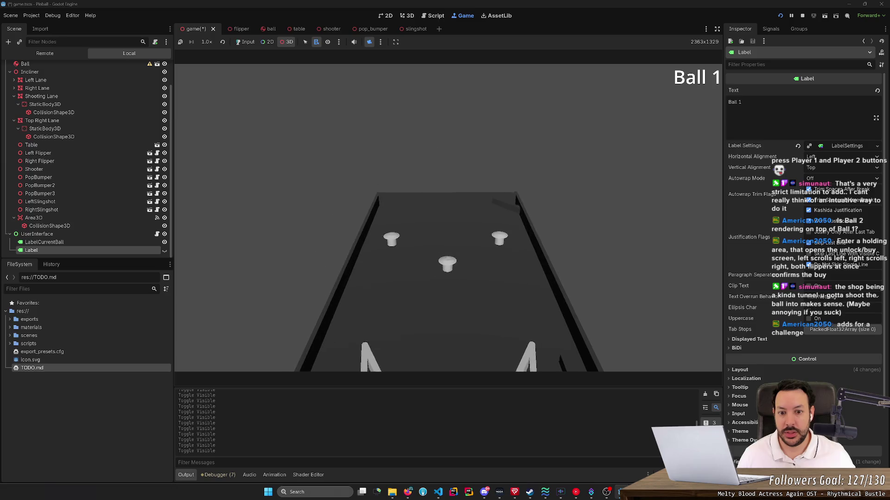
pyautogui.scroll(3, 447, 218)
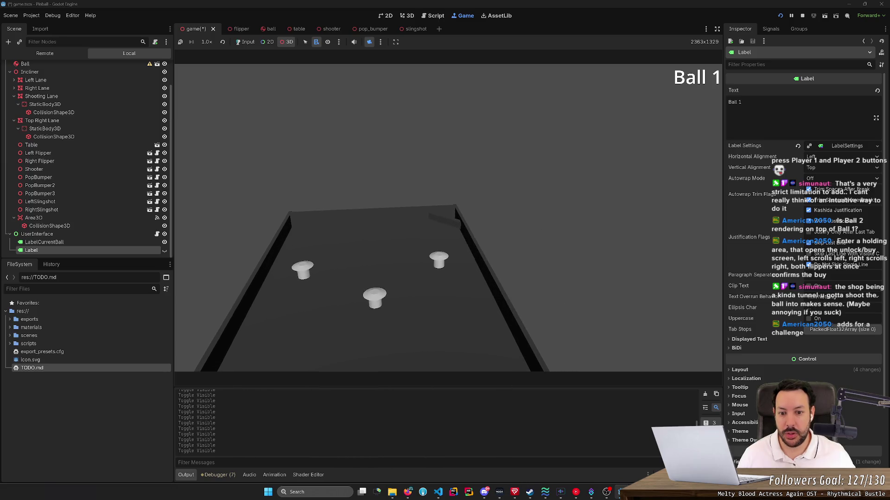
pyautogui.scroll(5, 448, 217)
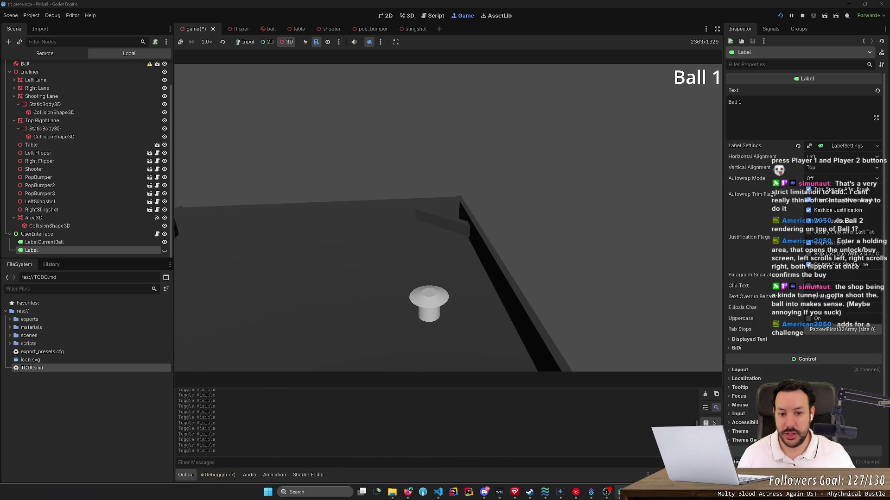
pyautogui.scroll(5, 447, 218)
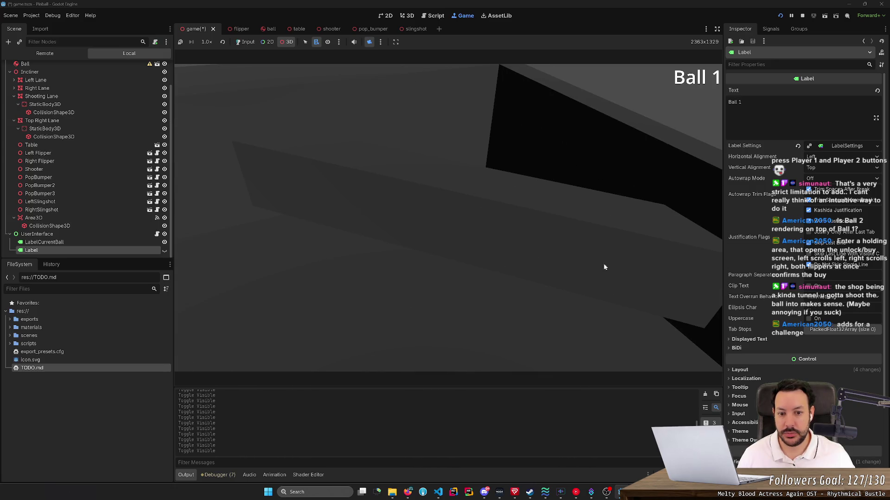
pyautogui.click(370, 42)
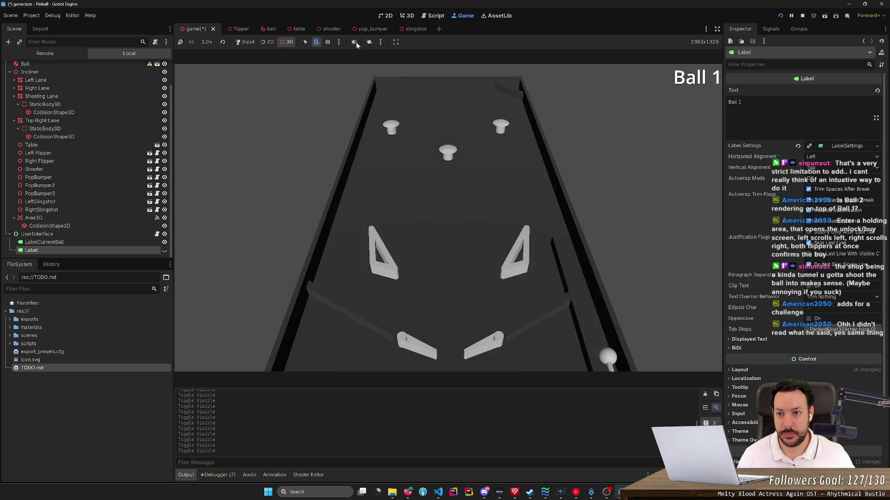
pyautogui.click(237, 43)
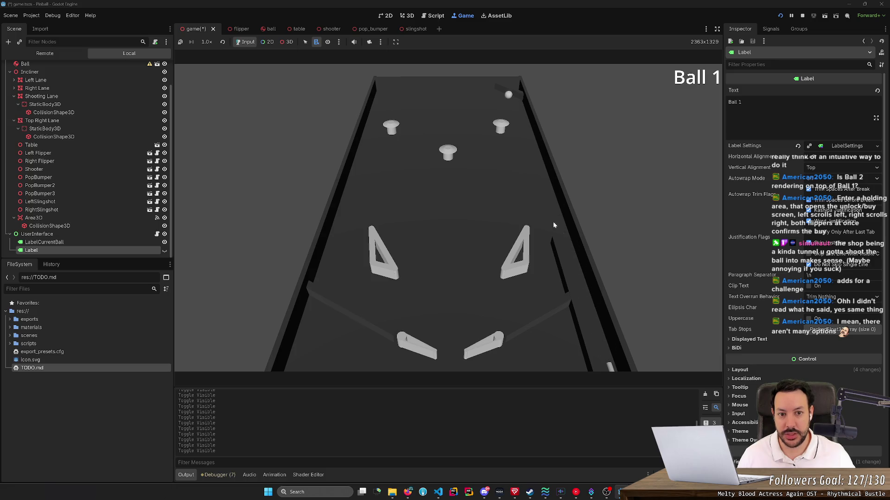
# - Work the left and right flippers to catch the ball and send it back up the table
pyautogui.press('Left')
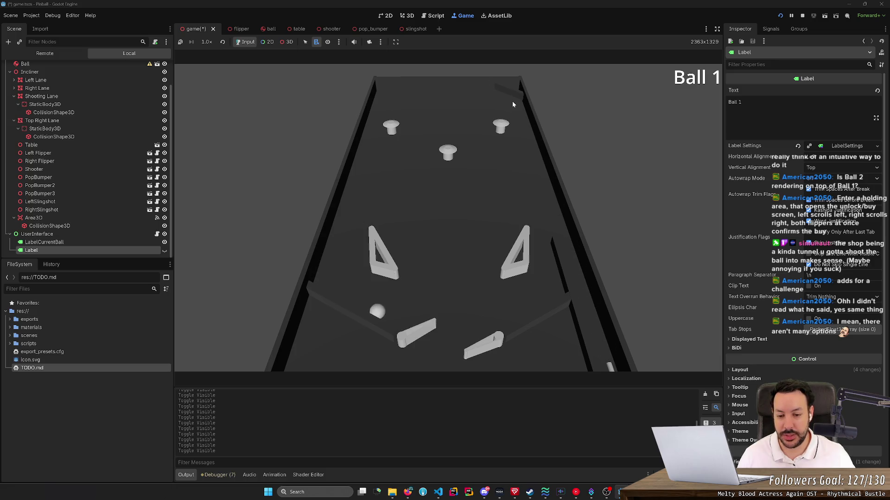
pyautogui.press('Right')
pyautogui.press('Left')
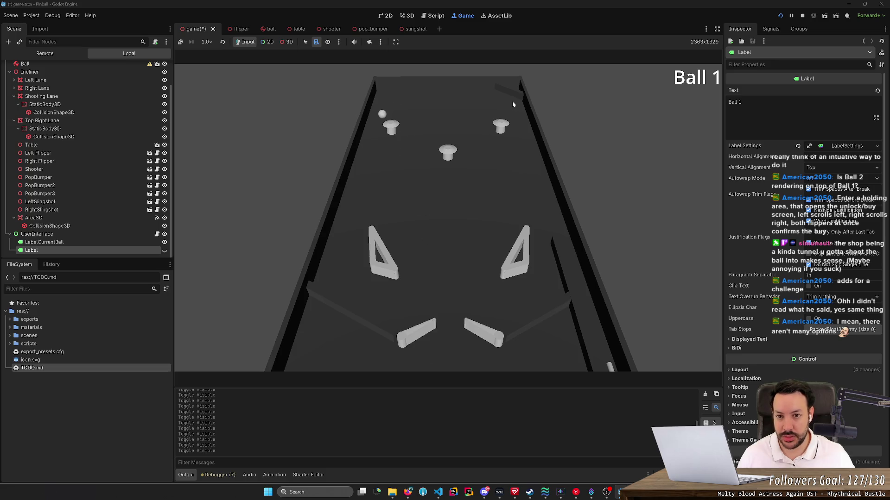
pyautogui.press('Right')
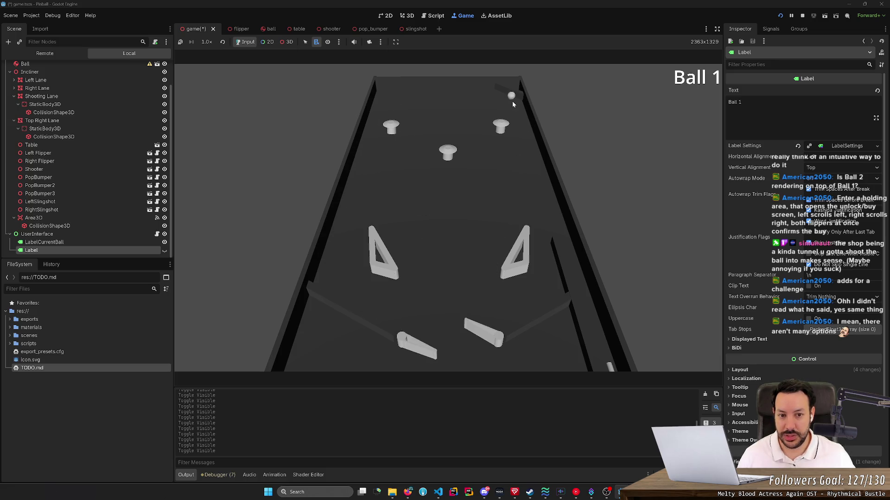
pyautogui.press('Left')
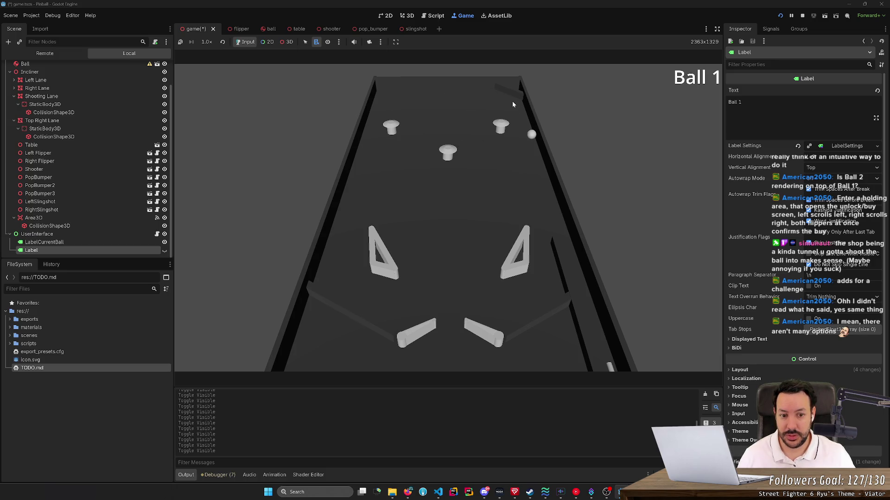
pyautogui.press('Left')
pyautogui.press('Right')
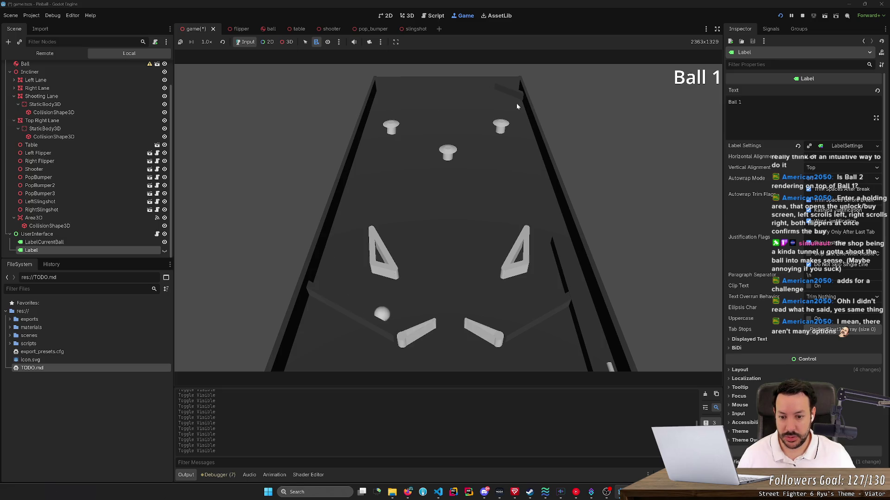
pyautogui.press('Left')
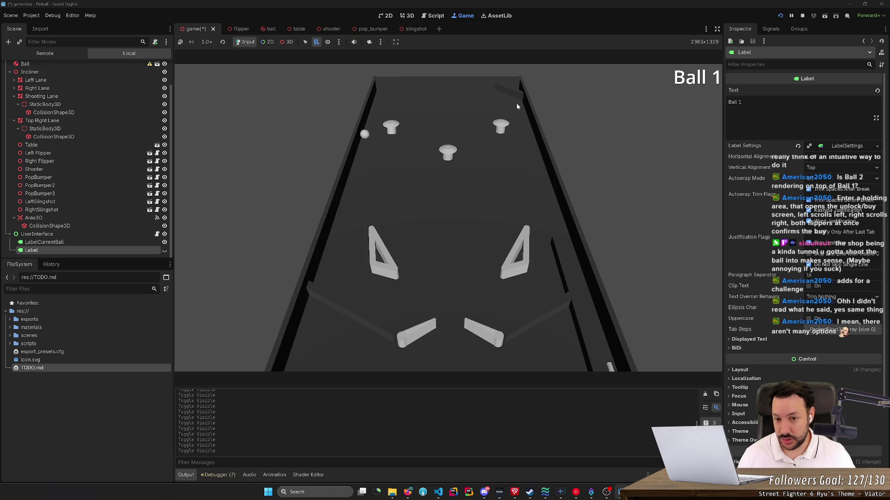
pyautogui.press('Left')
pyautogui.press('Right')
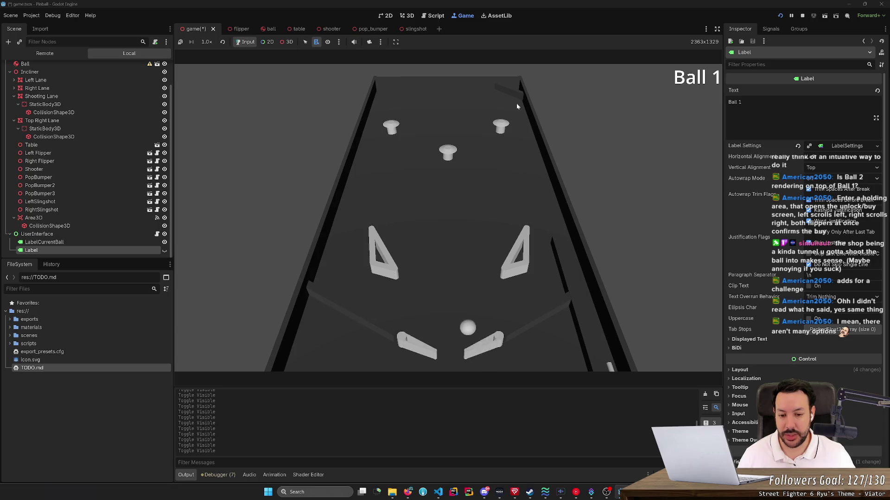
pyautogui.press('Right')
pyautogui.press('Left')
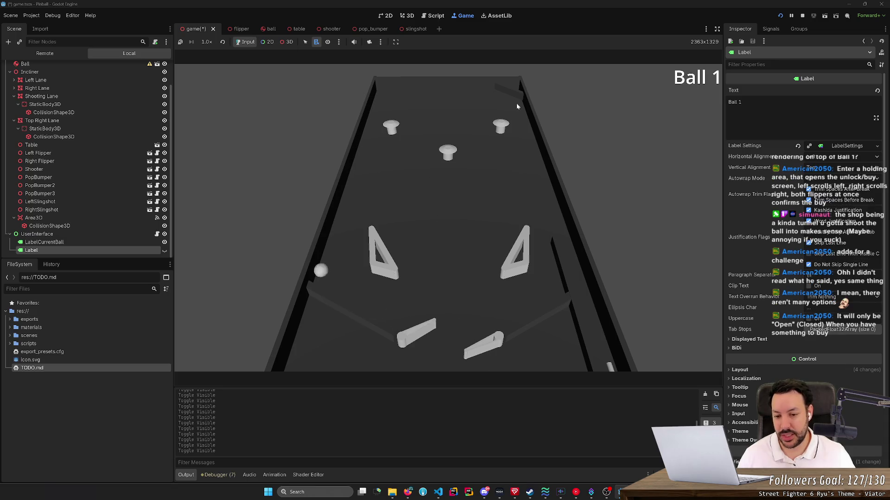
pyautogui.press('Right')
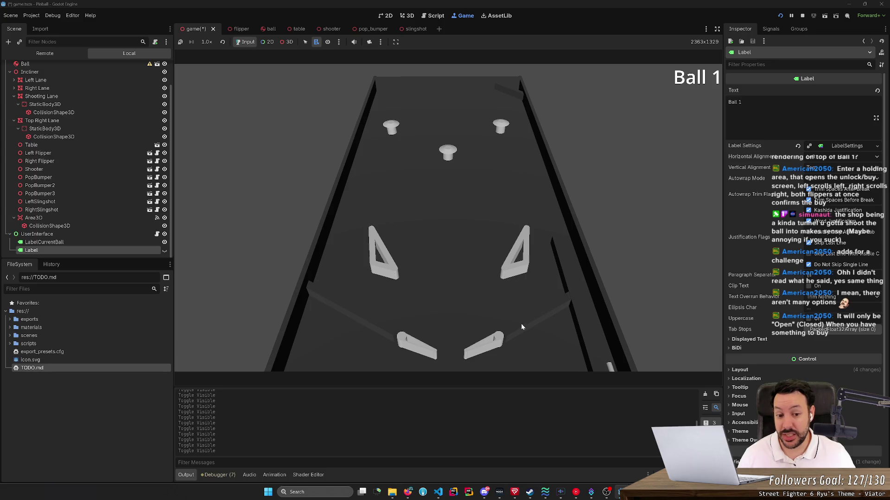
pyautogui.press('Right')
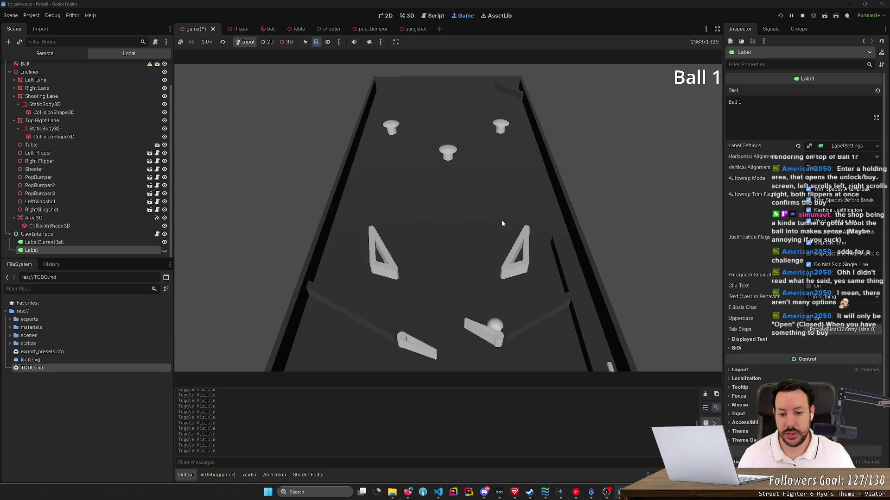
pyautogui.press('Right')
pyautogui.press('Left')
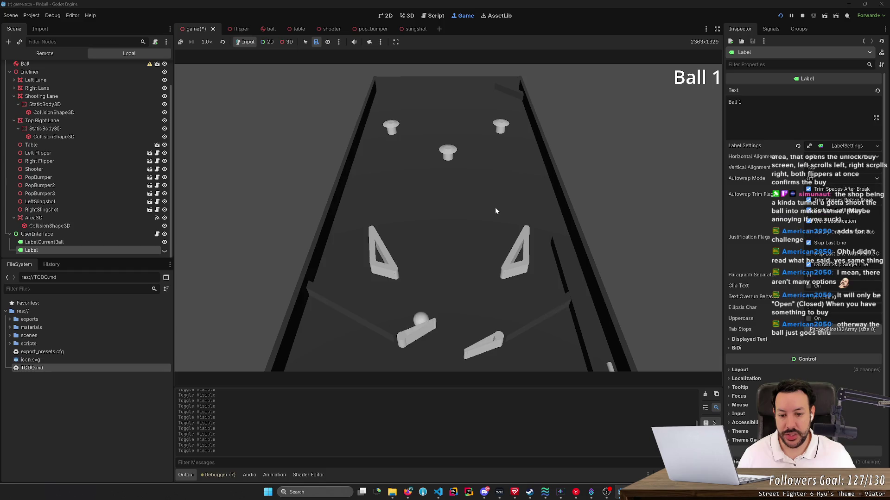
pyautogui.press('Right')
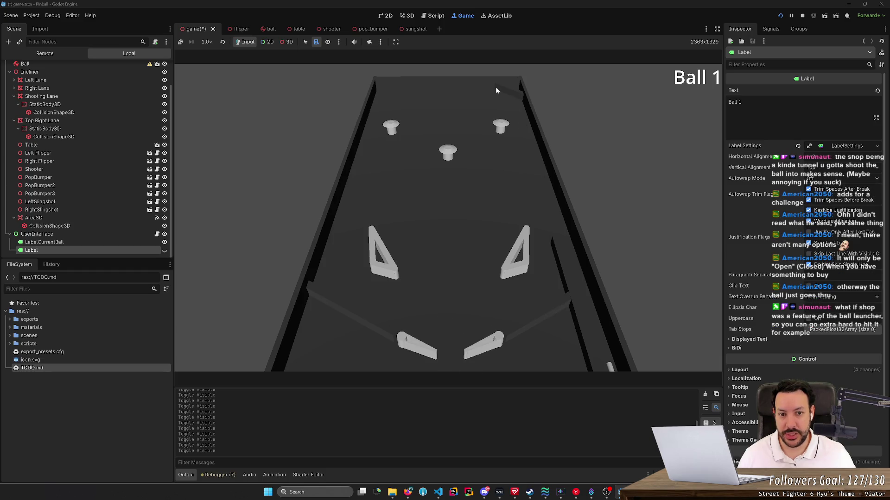
pyautogui.press('Right')
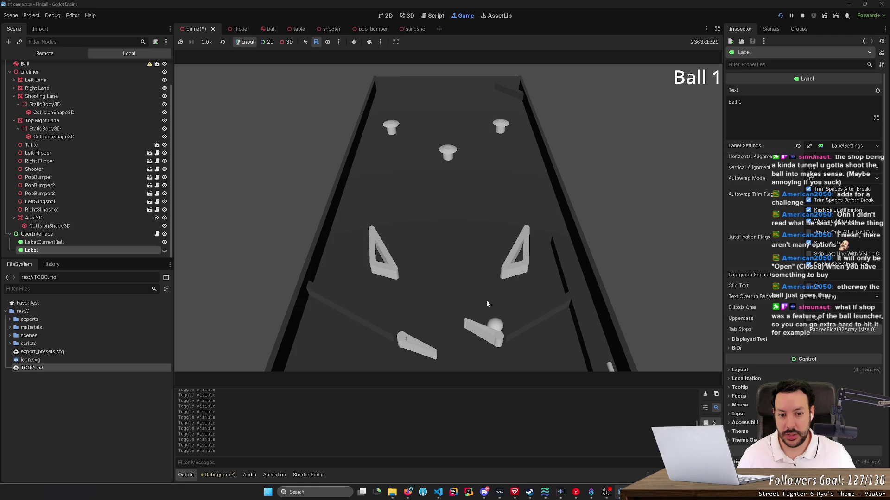
pyautogui.press('Left')
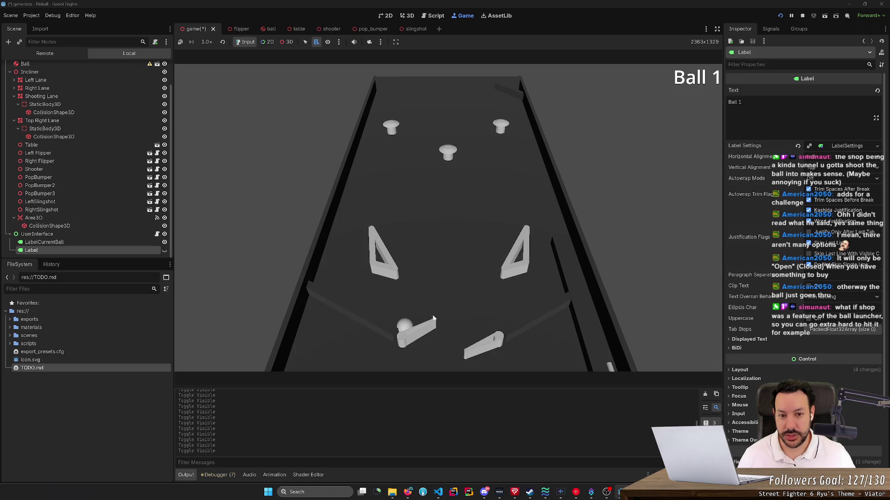
pyautogui.press('Left')
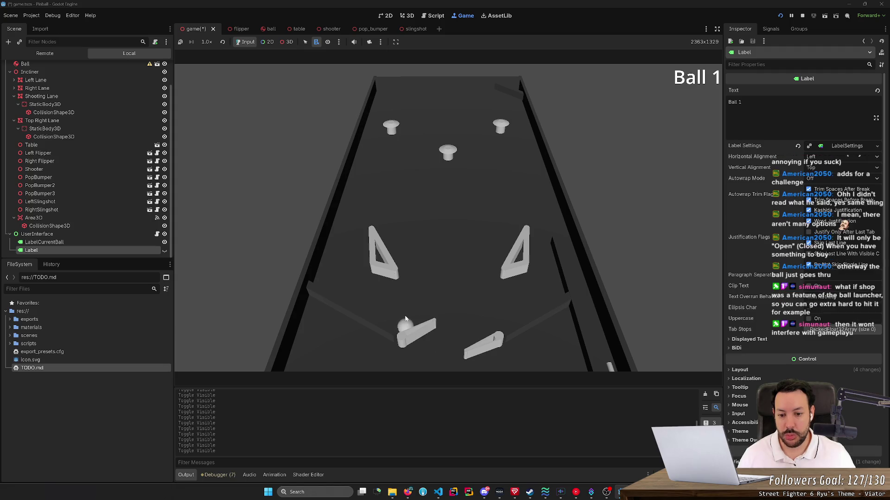
pyautogui.press('Left')
pyautogui.press('Right')
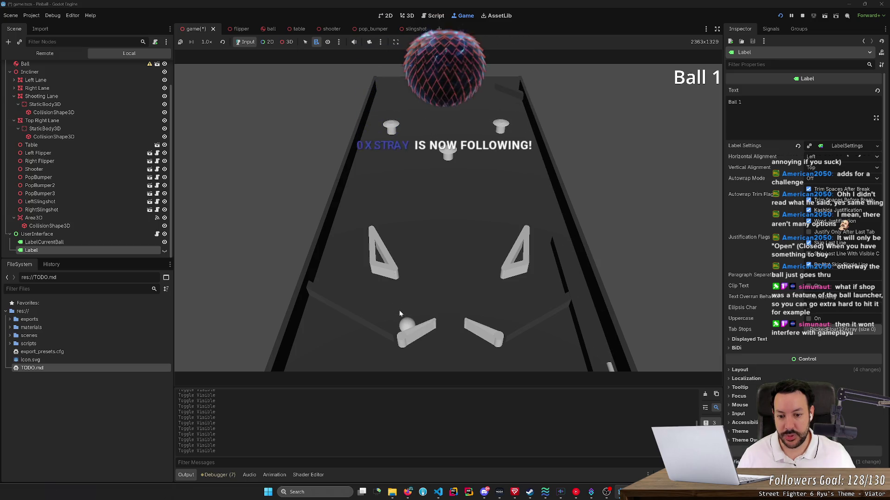
pyautogui.press('Left')
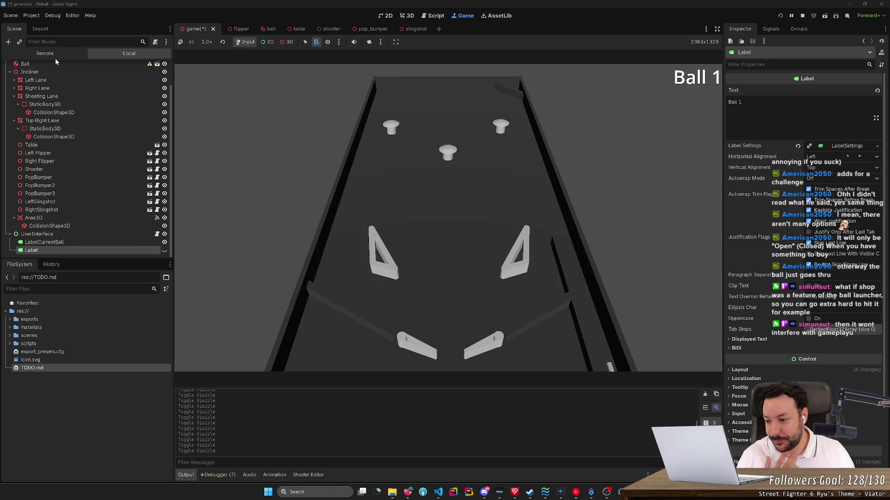
pyautogui.doubleClick(94, 367)
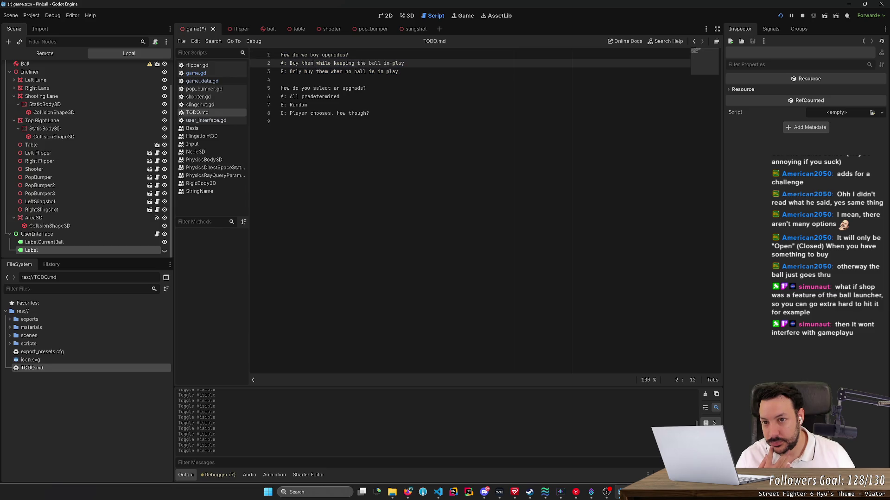
# - Change 'How' to 'When' in the first question of TODO.md
pyautogui.moveTo(348, 55); pyautogui.dragTo(280, 54)
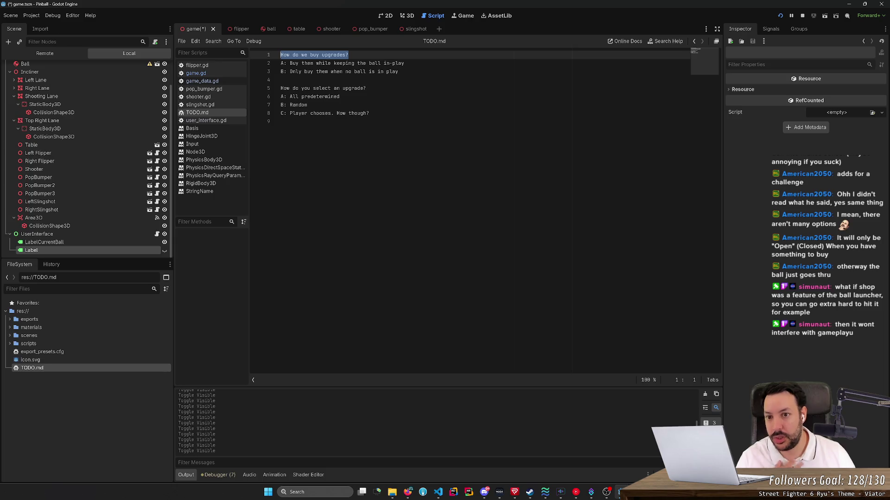
pyautogui.doubleClick(285, 55)
pyautogui.write('When')
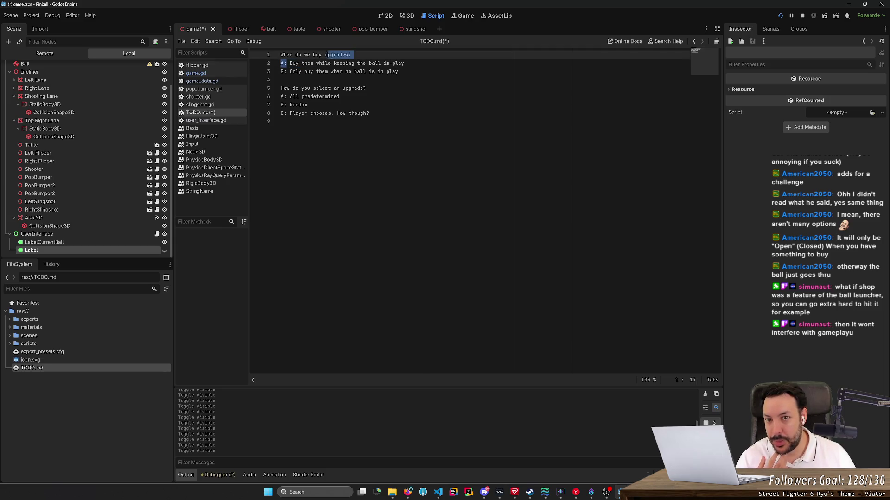
# - Copy the answer B line of the buying question
pyautogui.moveTo(289, 63); pyautogui.dragTo(405, 63)
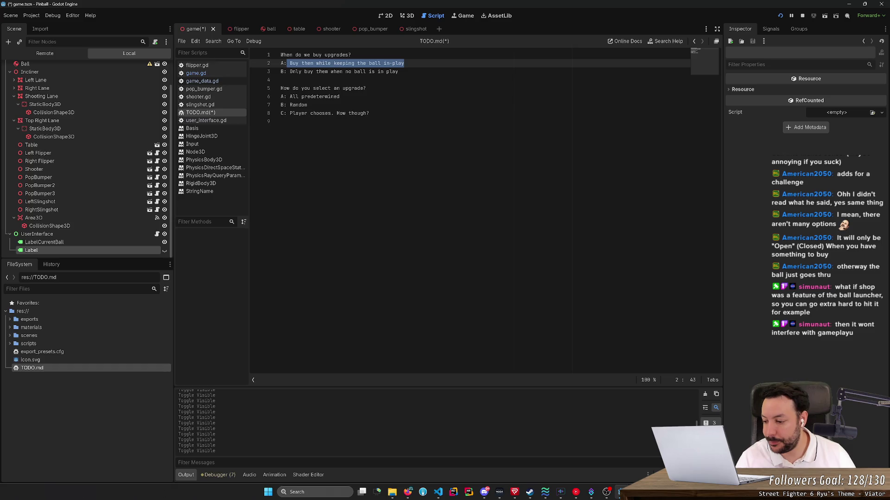
pyautogui.moveTo(398, 72); pyautogui.dragTo(405, 63)
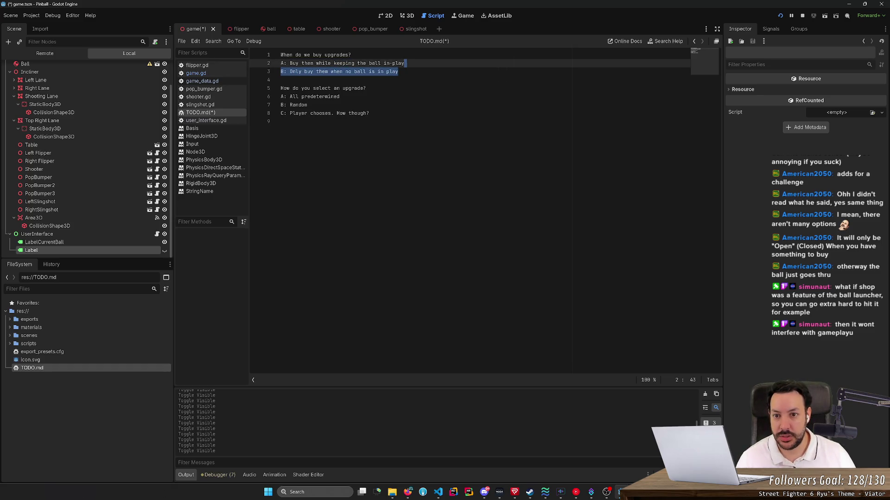
pyautogui.click(398, 72)
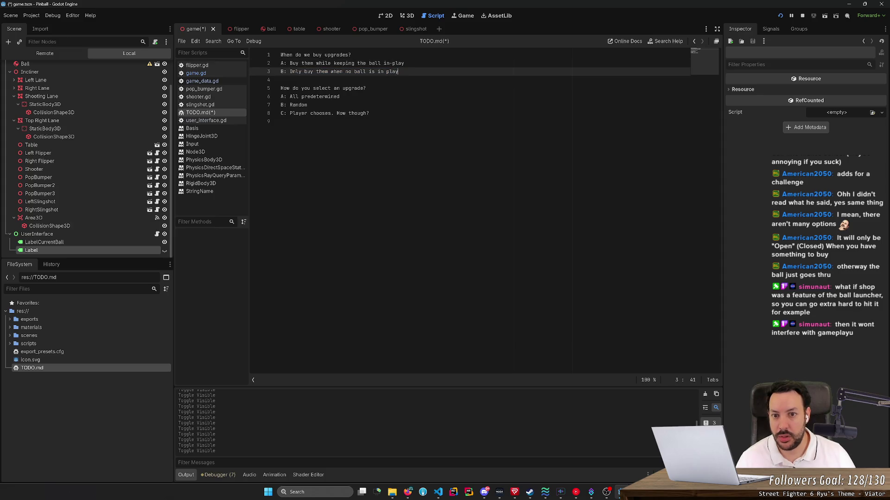
pyautogui.moveTo(399, 71); pyautogui.dragTo(406, 63)
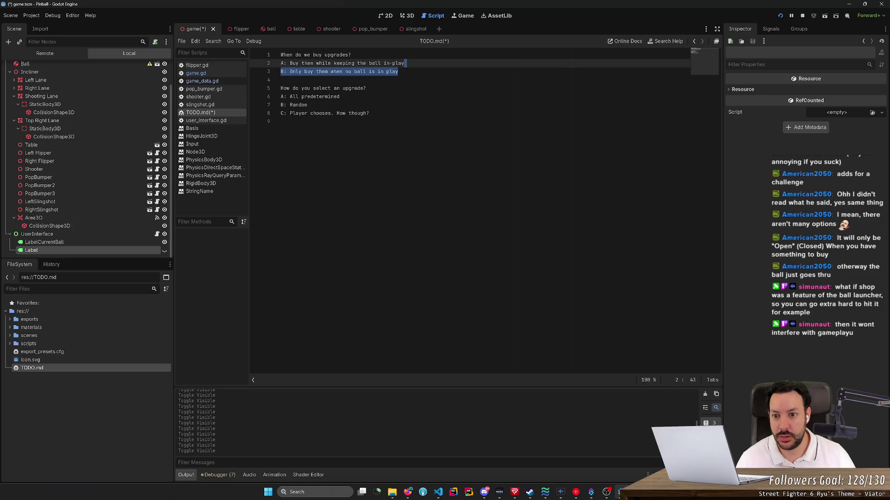
pyautogui.hotkey('ctrl', 'c')
# - Add option 'C: Balls enters secret tunnel. How do we trigger this though?' below answer B
pyautogui.press('End')
pyautogui.hotkey('ctrl', 'v')
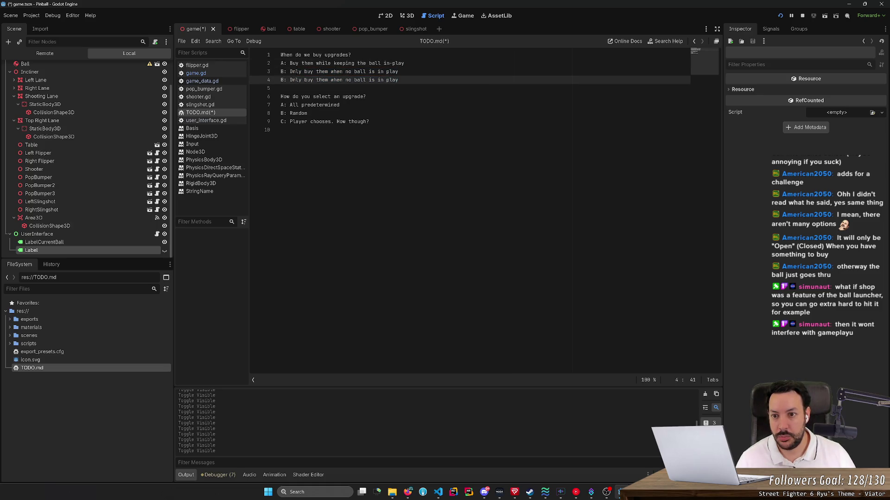
pyautogui.press('BackSpace')
pyautogui.write('C')
pyautogui.press('Right')
pyautogui.press('Right')
pyautogui.hotkey('shift', 'End')
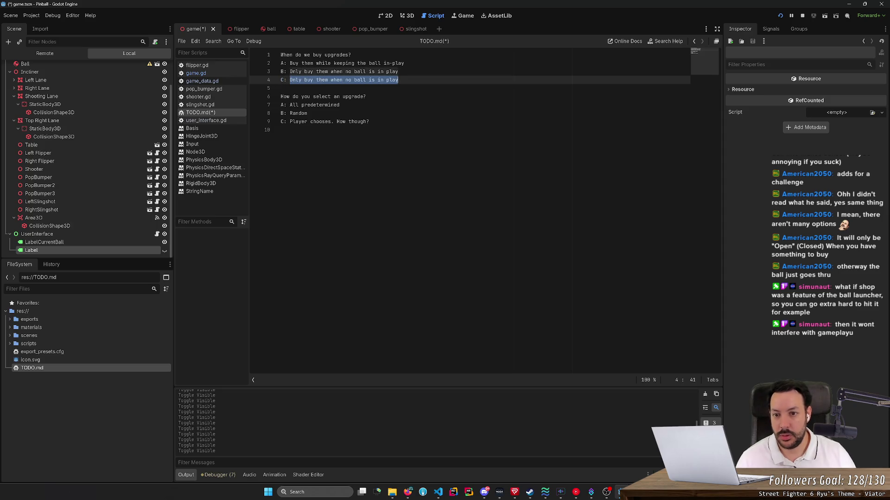
pyautogui.write('Balls enter')
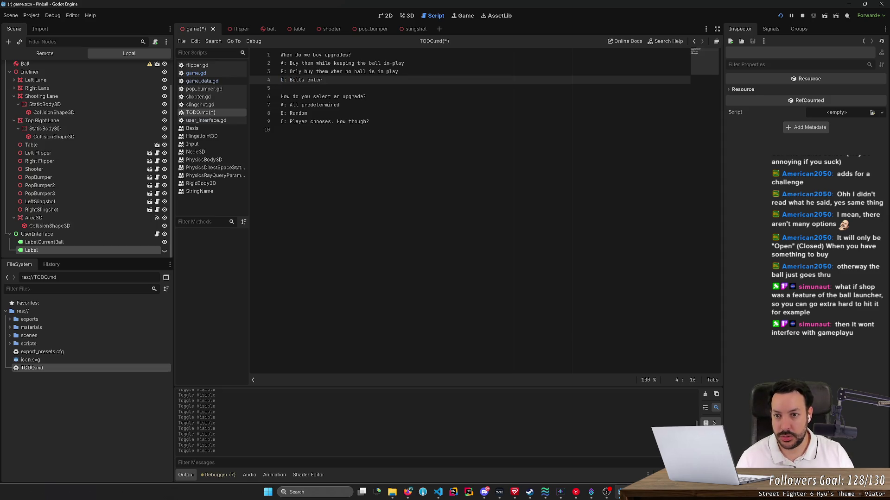
pyautogui.write('s secret tunnel')
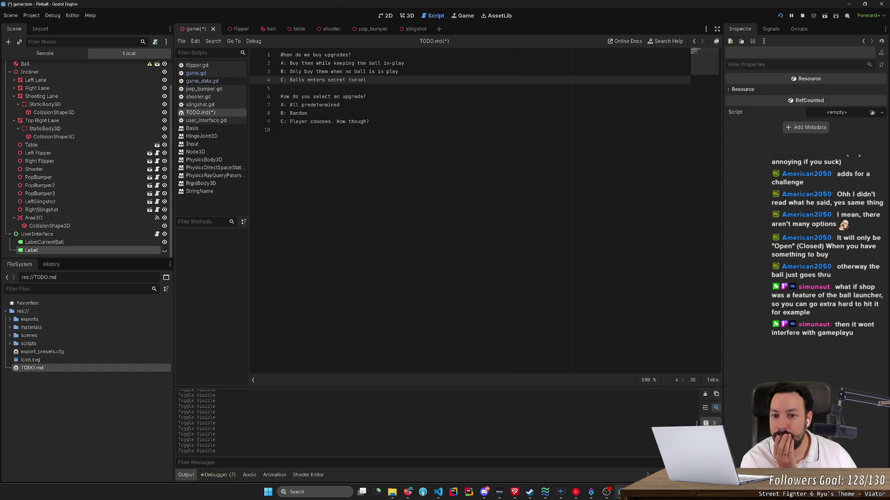
pyautogui.write('. W')
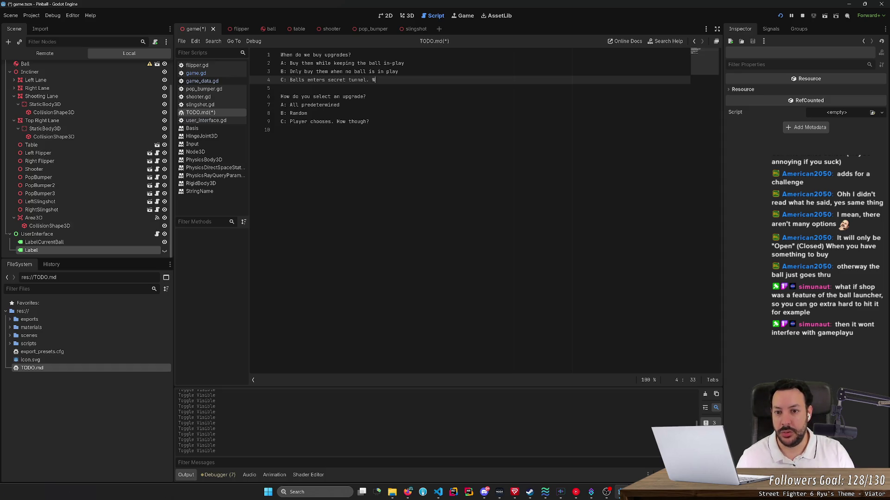
pyautogui.press('BackSpace')
pyautogui.write('How do we ')
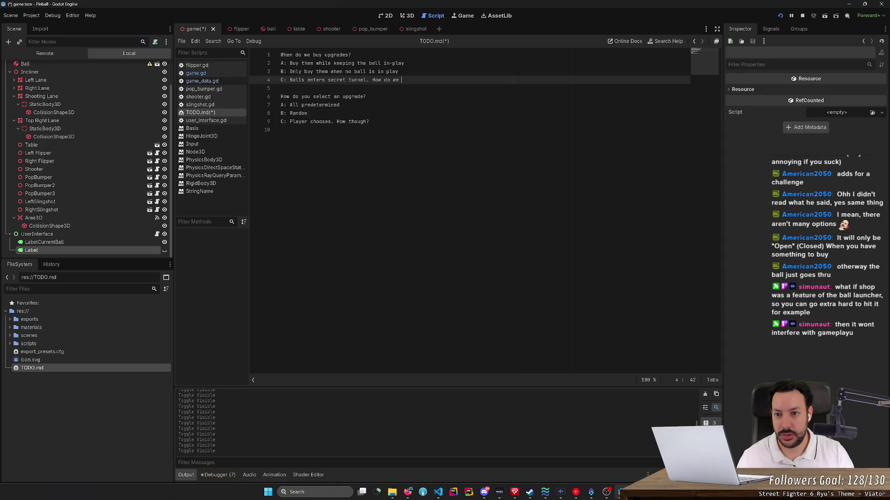
pyautogui.write('trigger this?')
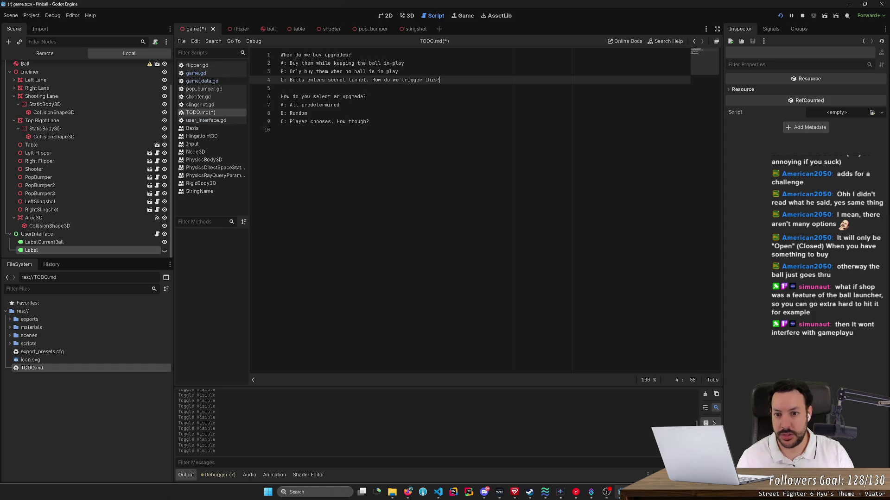
pyautogui.press('BackSpace')
pyautogui.write(' though?')
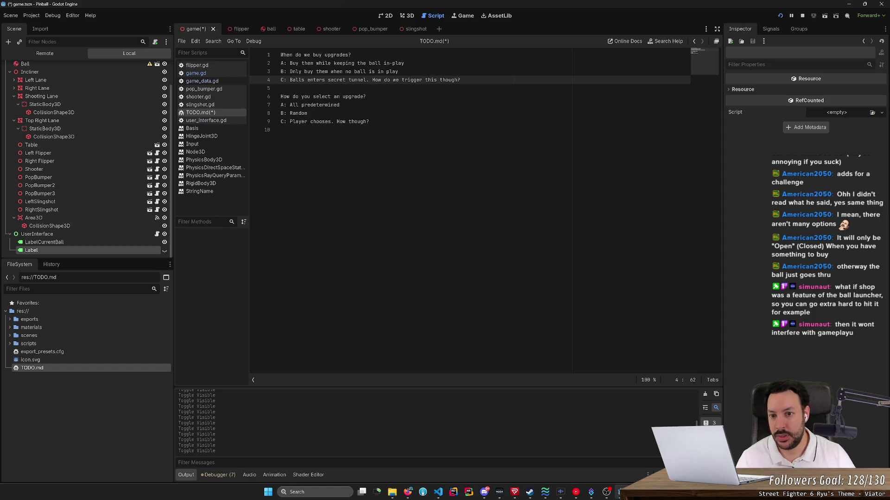
# - Review the notes by highlighting the secret tunnel, answer A, predetermined and Random options
pyautogui.click(281, 130)
pyautogui.hotkey('shift', 'Up')
pyautogui.hotkey('shift', 'Up')
pyautogui.hotkey('shift', 'Up')
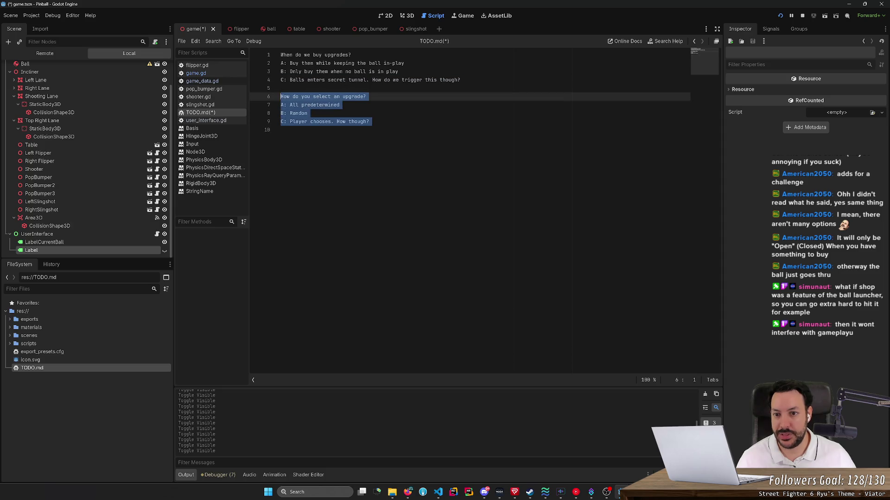
pyautogui.click(281, 130)
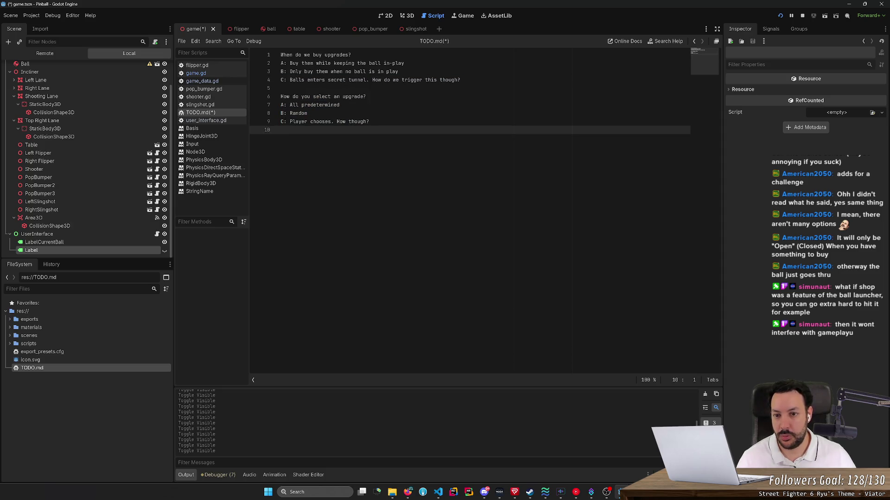
pyautogui.moveTo(292, 79); pyautogui.dragTo(408, 79)
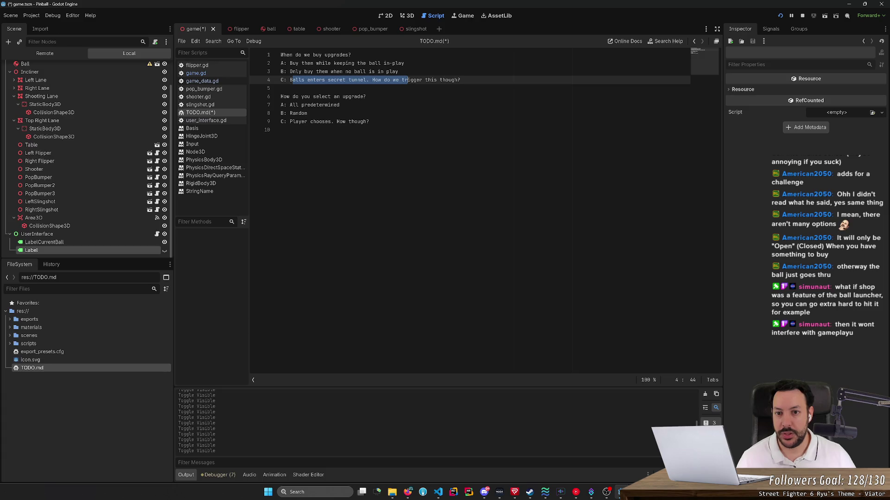
pyautogui.moveTo(405, 63); pyautogui.dragTo(281, 63)
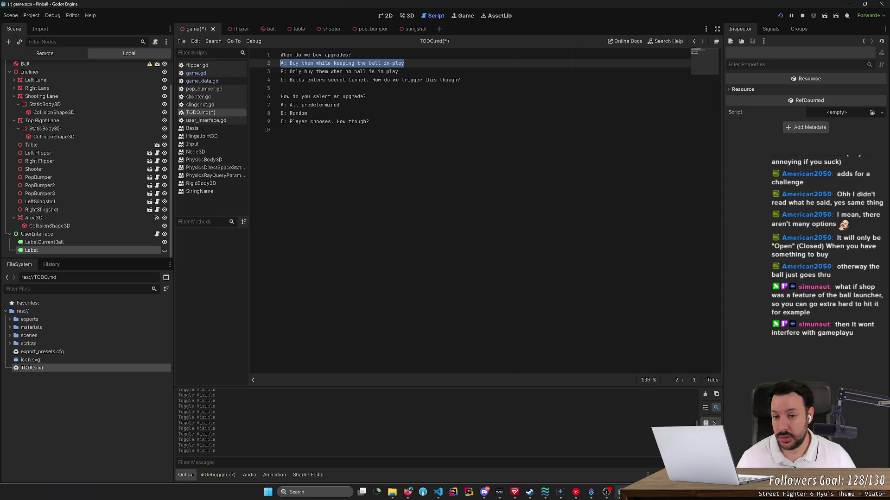
pyautogui.moveTo(308, 113); pyautogui.dragTo(271, 103)
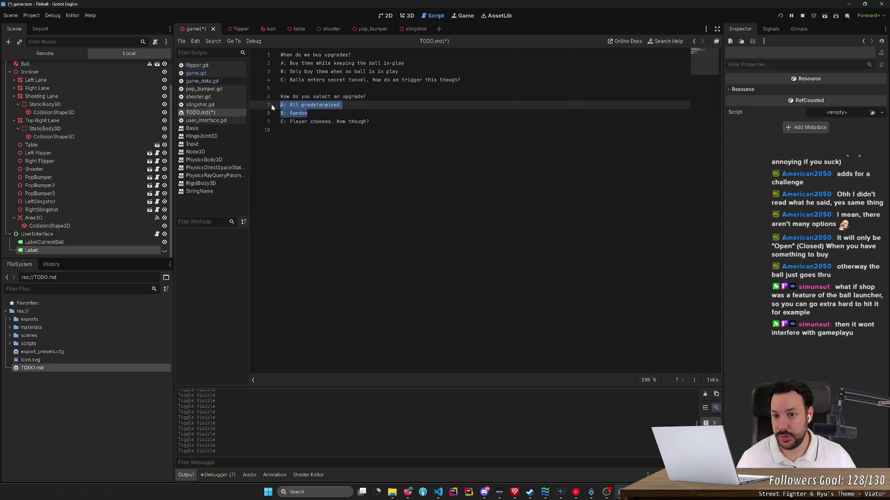
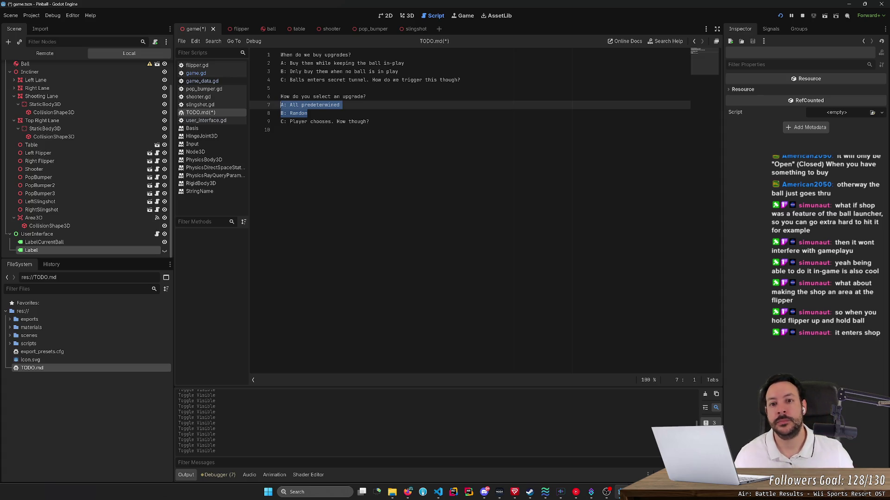
# - Fly over the flippers in the 3D view, check TODO.md, then focus the running game
pyautogui.click(407, 16)
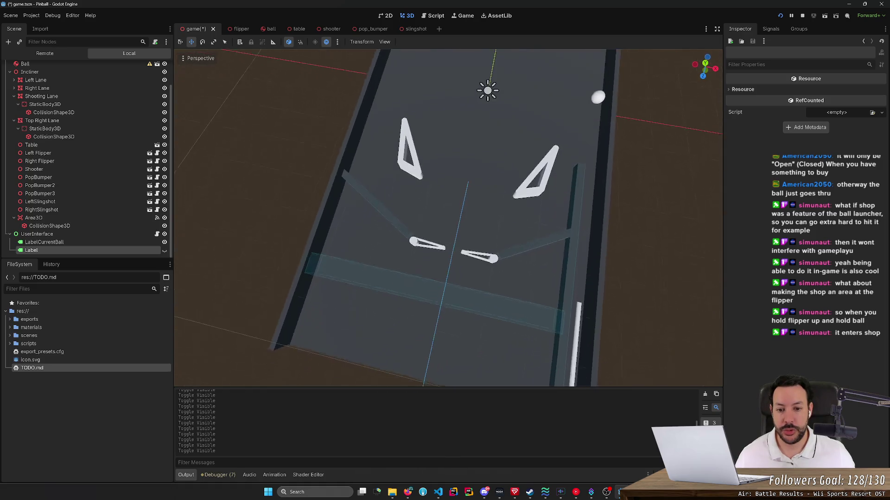
pyautogui.press('w')
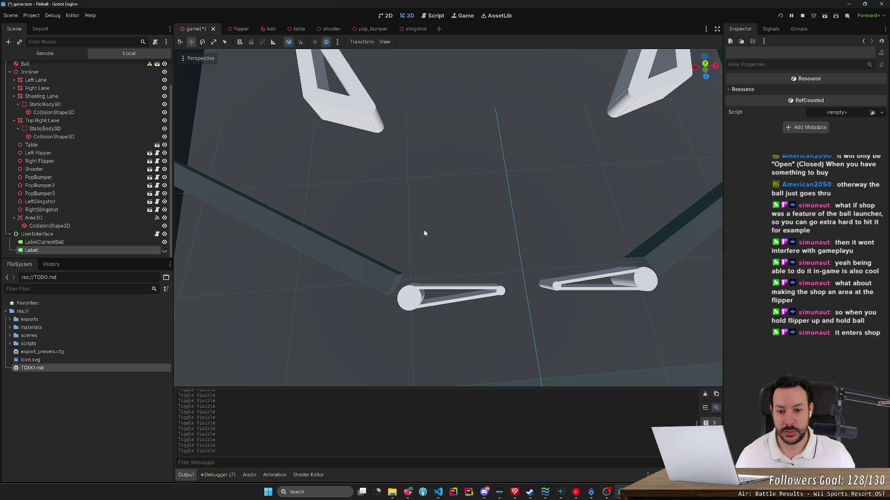
pyautogui.click(434, 16)
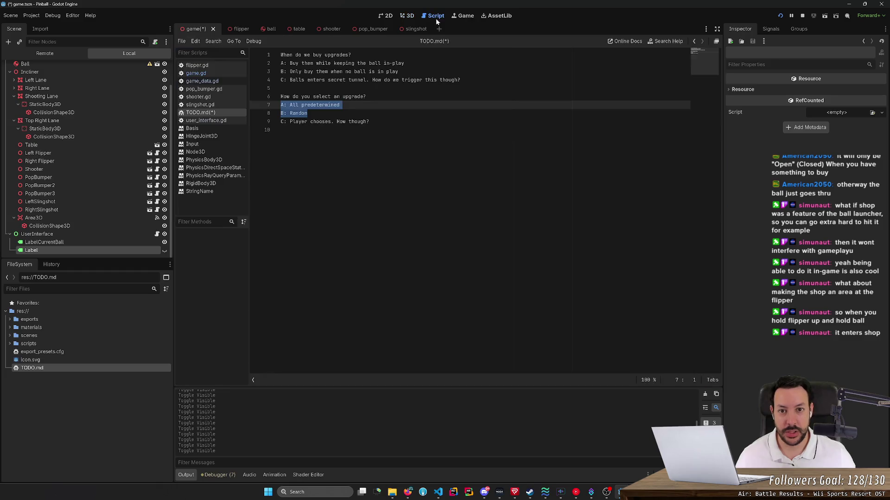
pyautogui.click(465, 15)
pyautogui.click(415, 266)
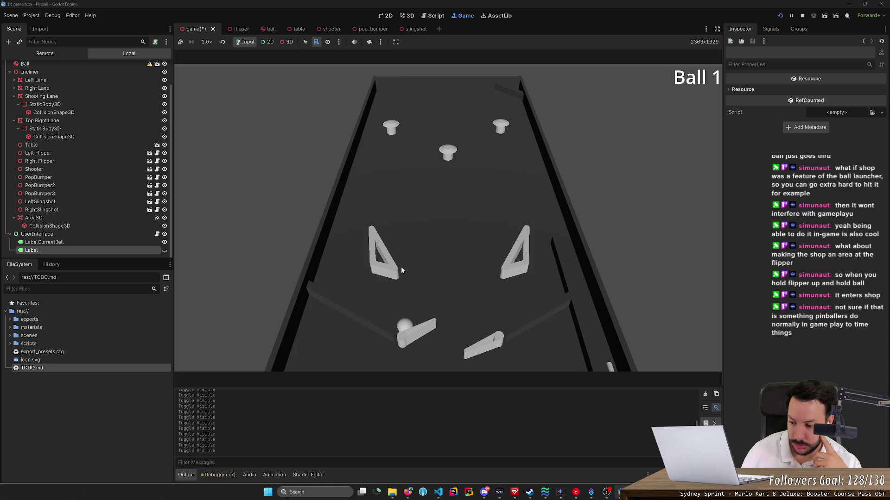
# - Work the left and right flippers to shoot the ball up toward the slingshots
pyautogui.press('Left')
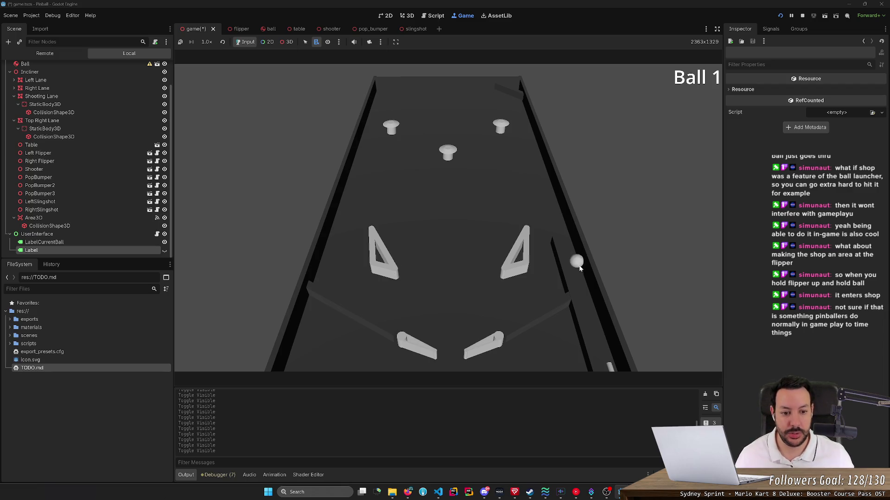
pyautogui.press('Right')
pyautogui.press('Left')
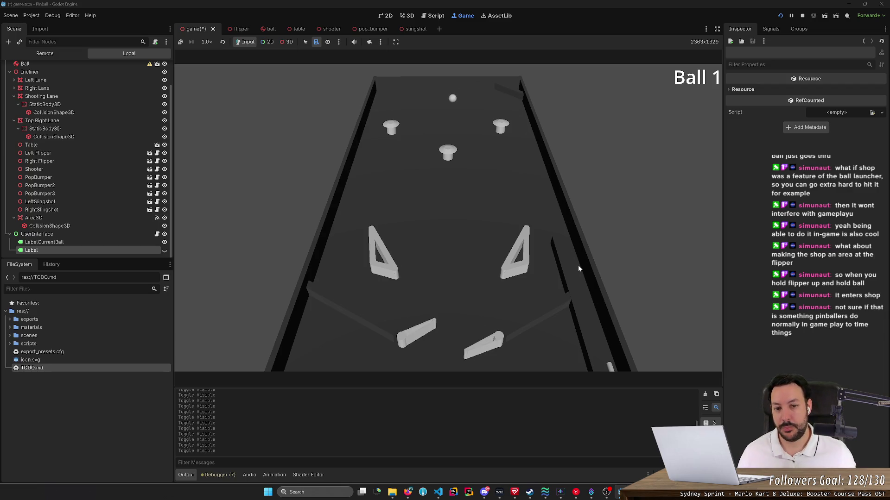
pyautogui.press('Right')
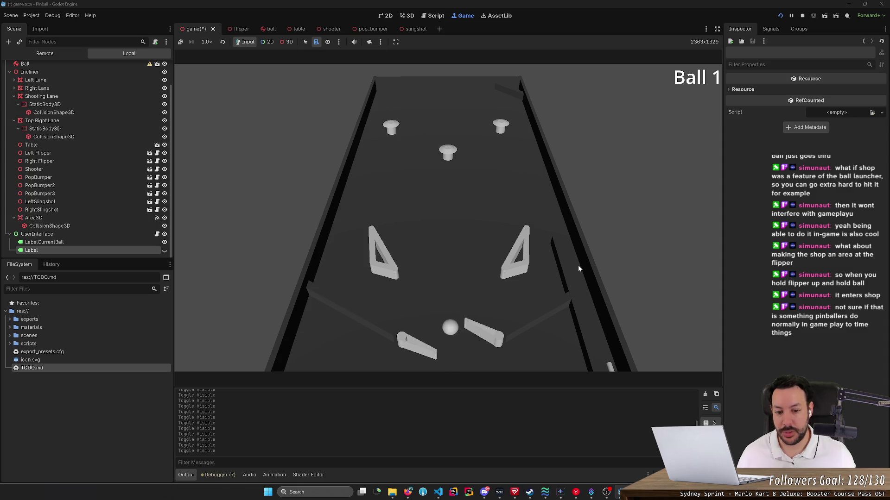
pyautogui.press('Left')
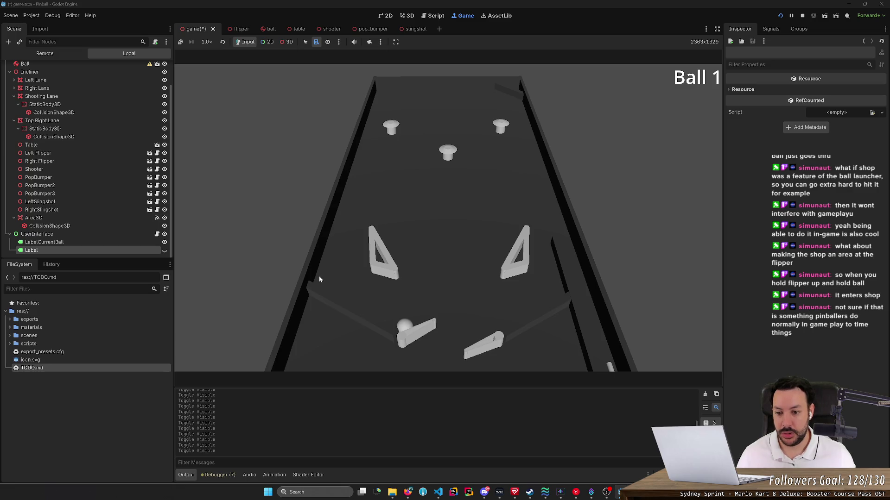
pyautogui.press('Left')
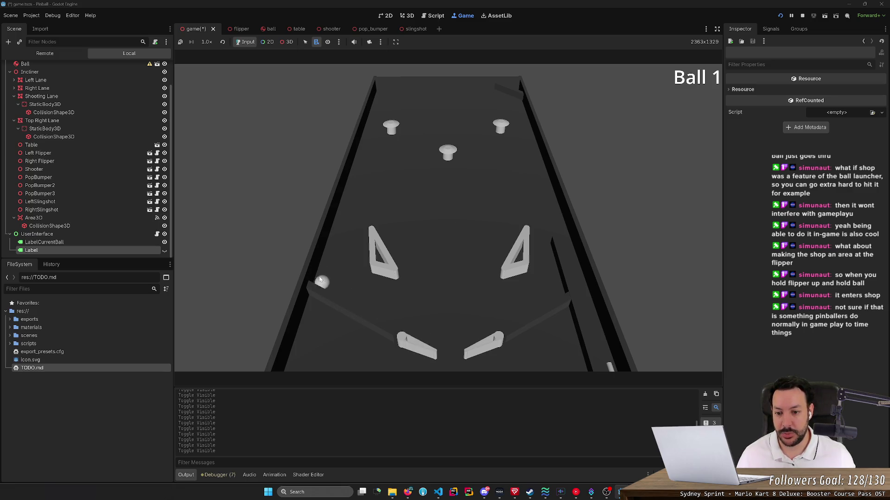
pyautogui.press('Left')
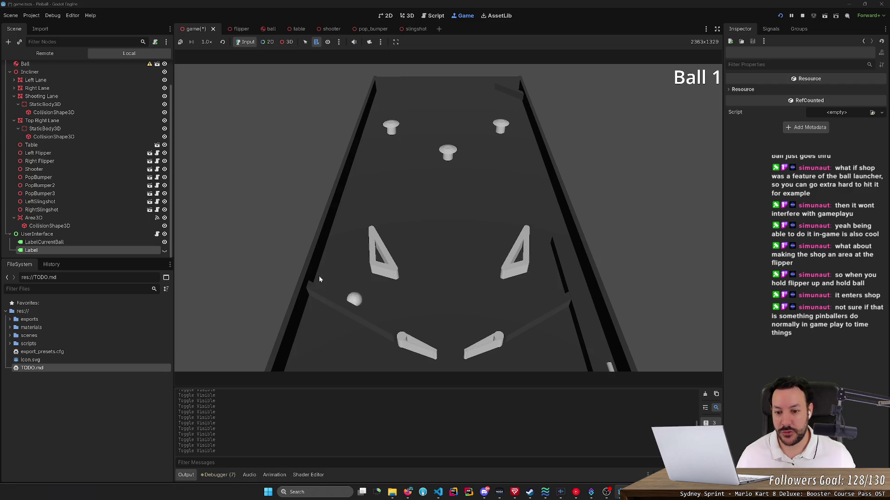
pyautogui.press('Left')
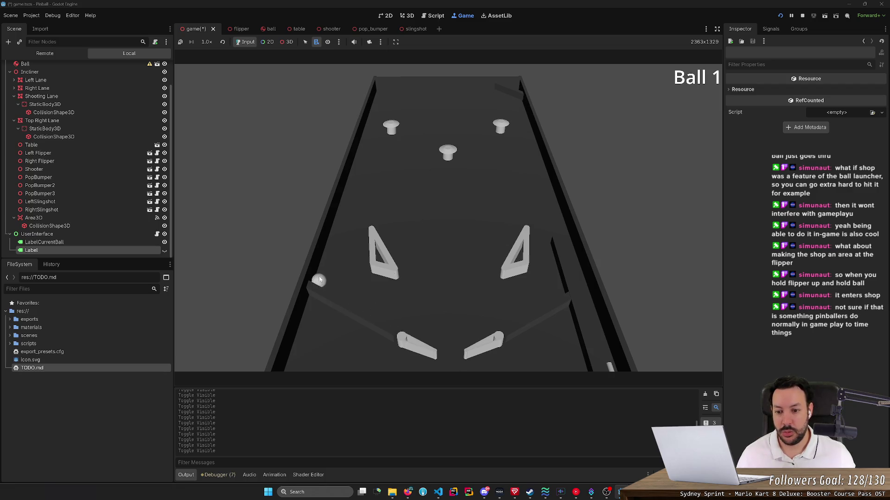
# - Drop the ball at several spots along the left side and flip it back up the table
pyautogui.click(377, 302)
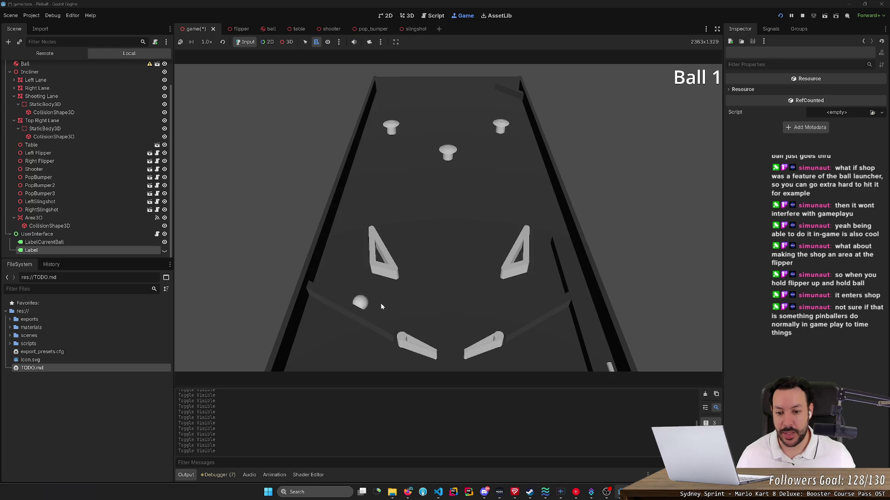
pyautogui.press('Left')
pyautogui.click(316, 281)
pyautogui.press('Left')
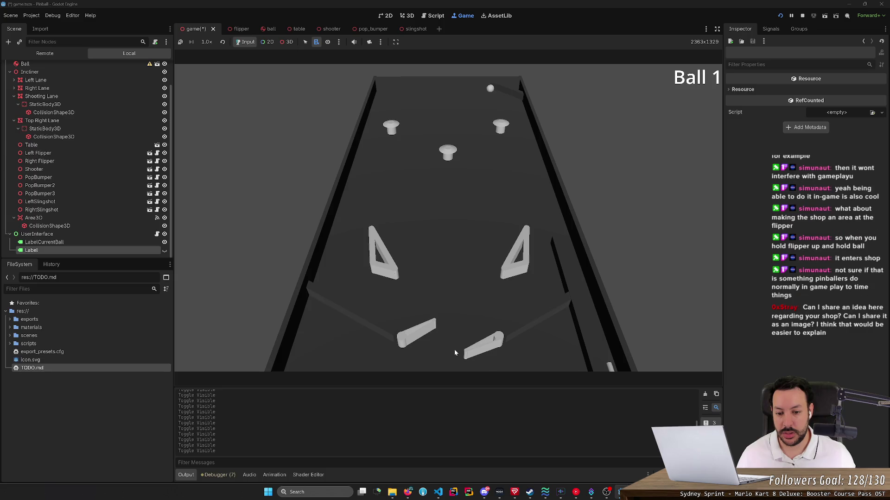
pyautogui.click(359, 305)
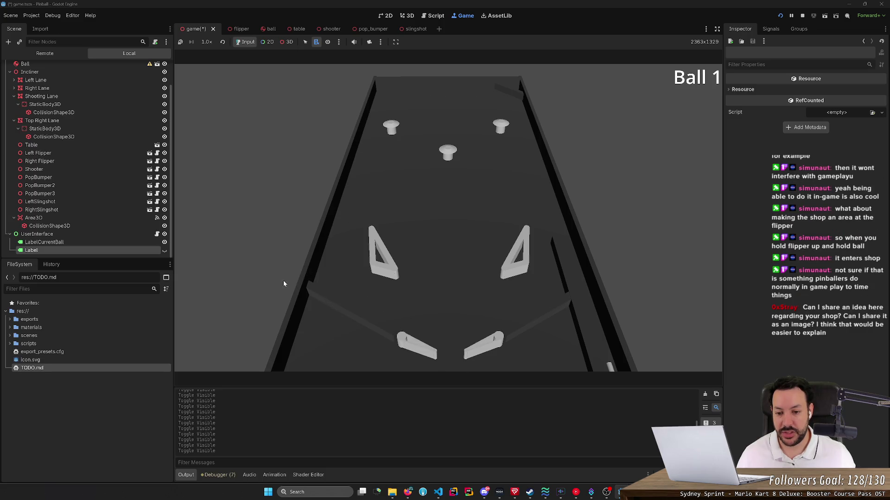
pyautogui.press('Left')
pyautogui.press('Left')
pyautogui.click(401, 320)
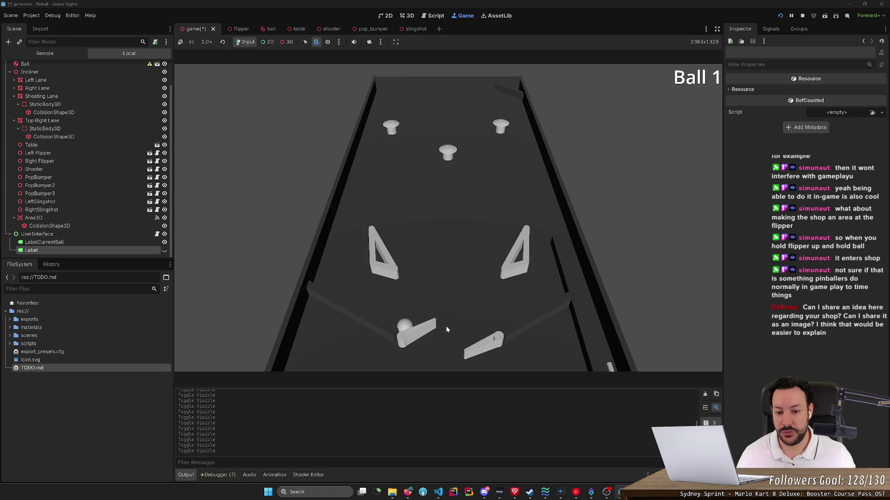
pyautogui.press('Left')
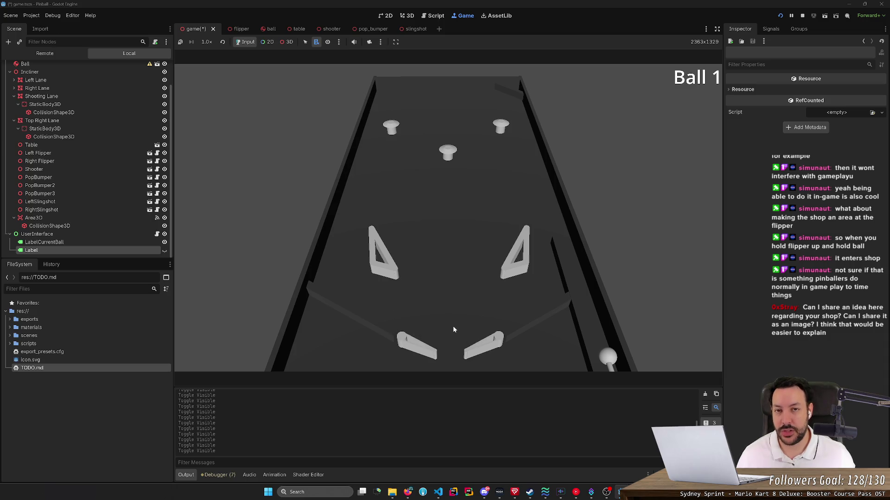
# - Repeatedly reset the ball onto the left flipper and flip it up the table
pyautogui.click(424, 325)
pyautogui.press('Left')
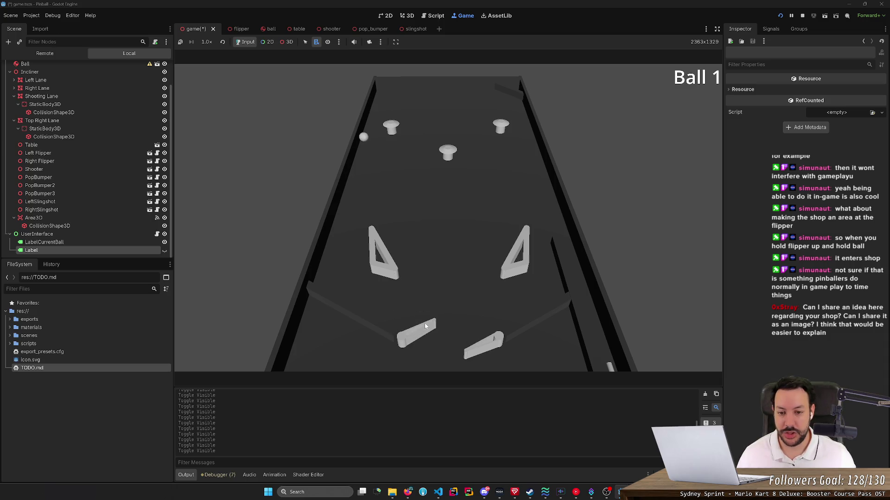
pyautogui.click(424, 326)
pyautogui.press('Left')
pyautogui.press('Left')
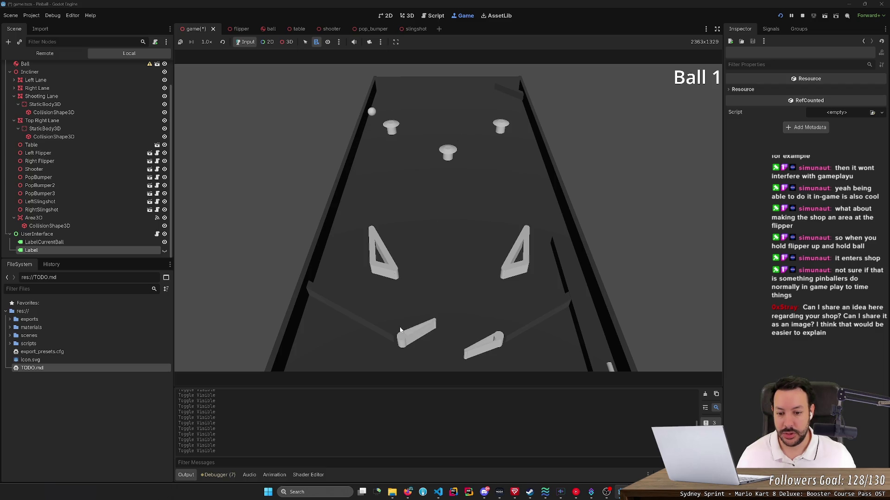
pyautogui.click(400, 322)
pyautogui.press('Left')
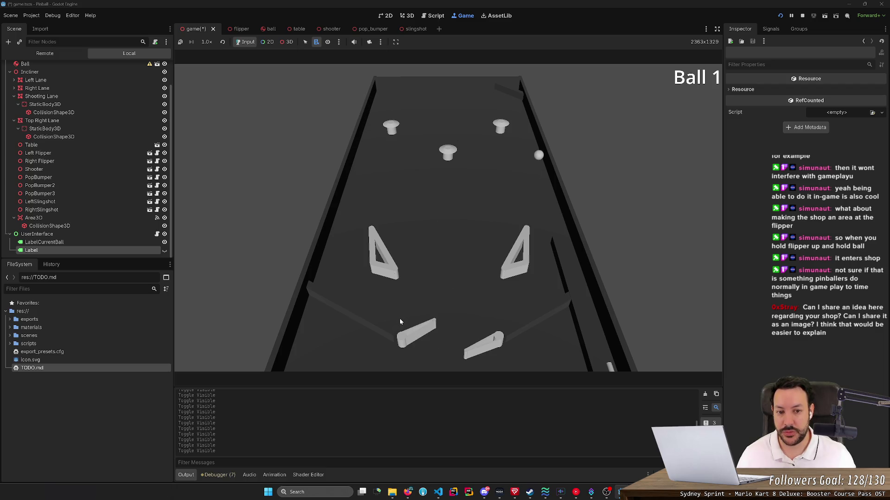
pyautogui.click(400, 321)
pyautogui.press('Left')
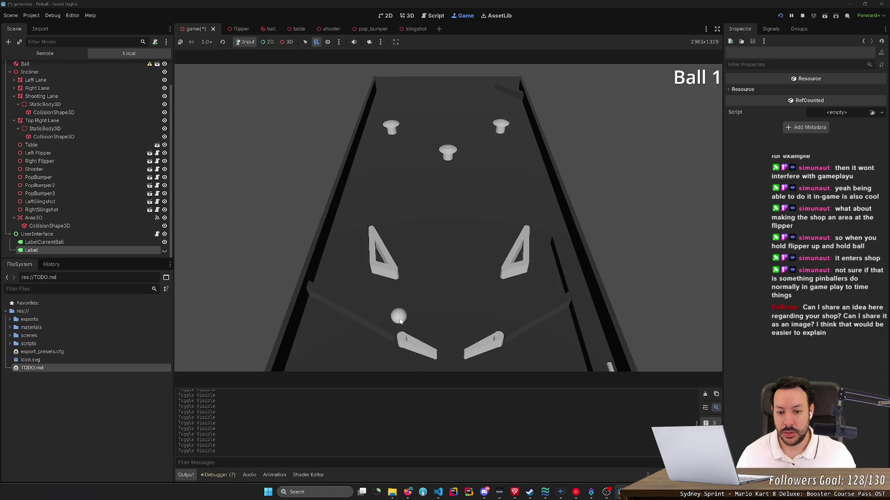
pyautogui.click(401, 321)
pyautogui.press('Left')
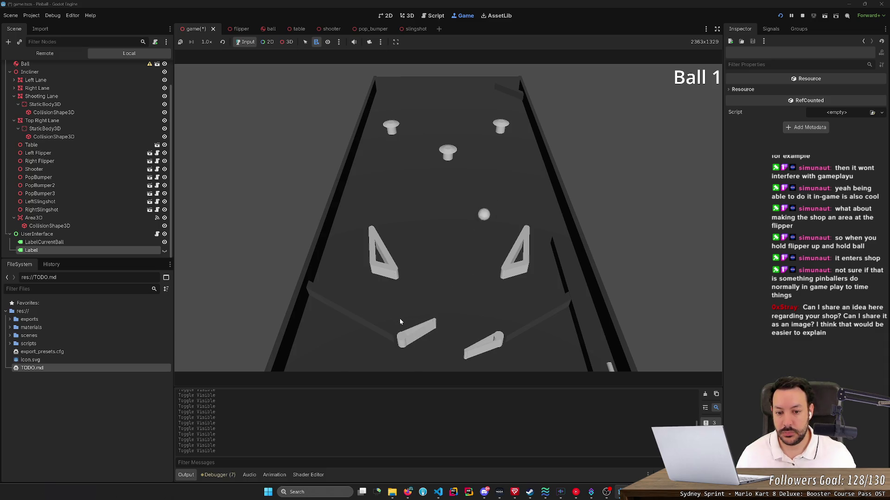
pyautogui.click(400, 321)
# - Flap both flippers together to knock the ball back up the table
pyautogui.press('Left')
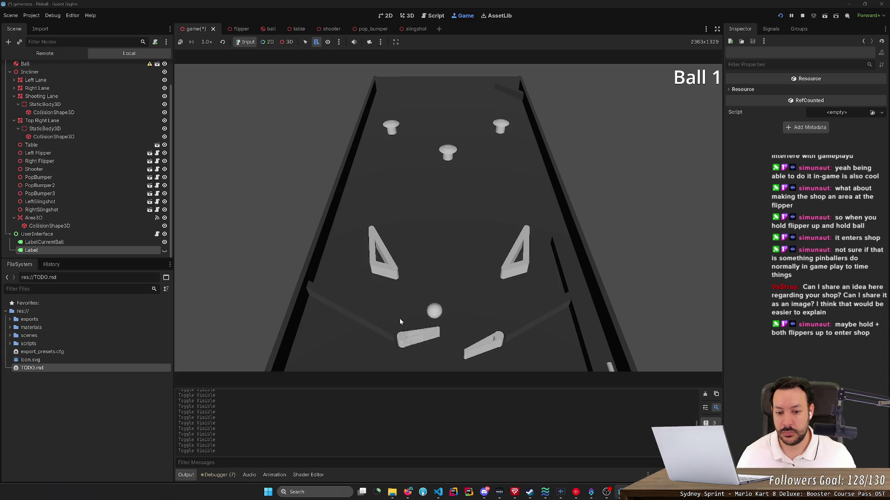
pyautogui.press('Left')
pyautogui.press('Right')
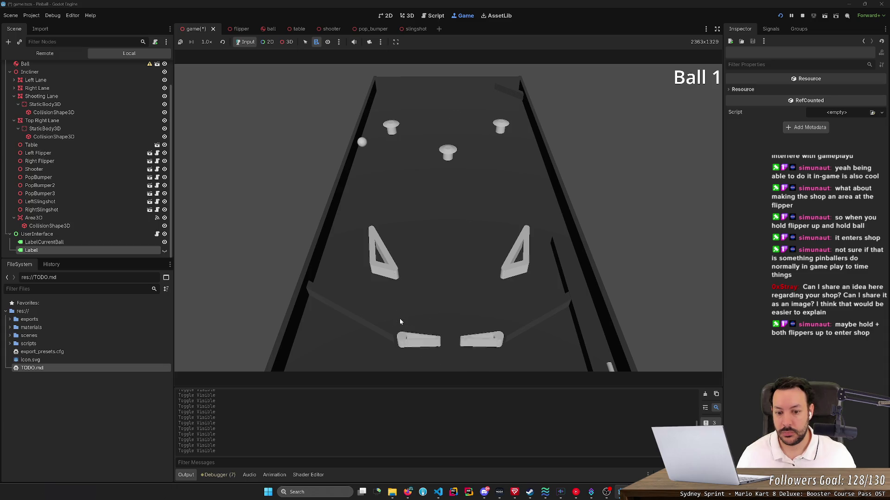
pyautogui.press('Left')
pyautogui.press('Right')
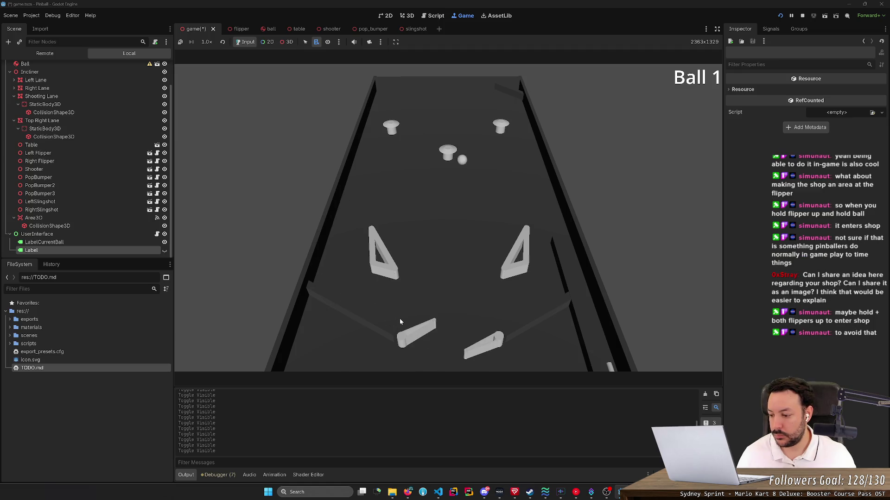
pyautogui.press('Left')
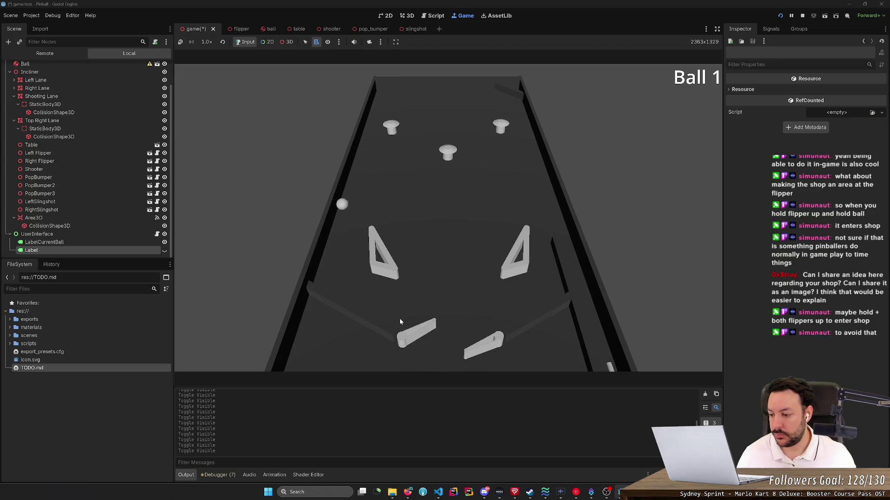
pyautogui.press('Right')
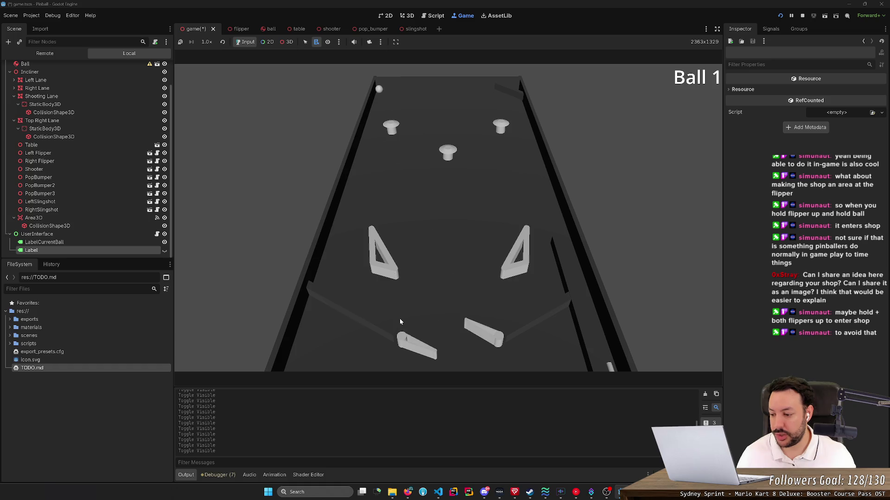
# - Launch the ball with the plunger and keep it in play with both flippers
pyautogui.press('Left')
pyautogui.press('Right')
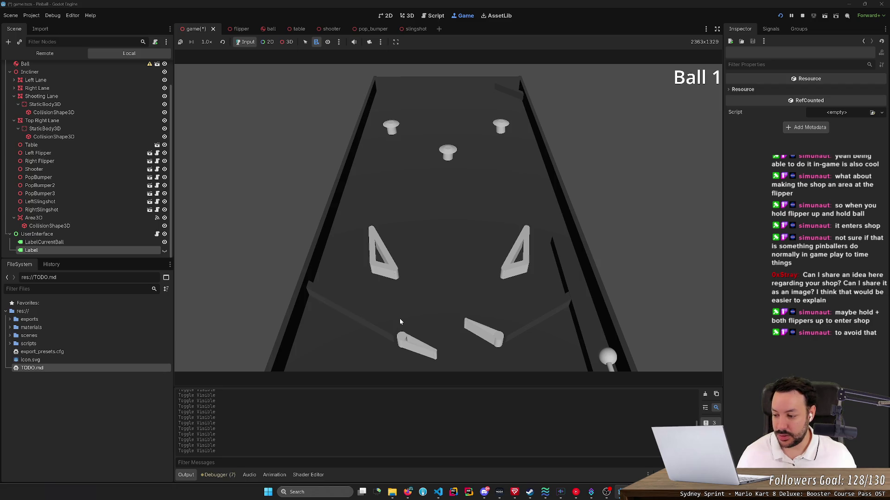
pyautogui.press('Left')
pyautogui.press('space')
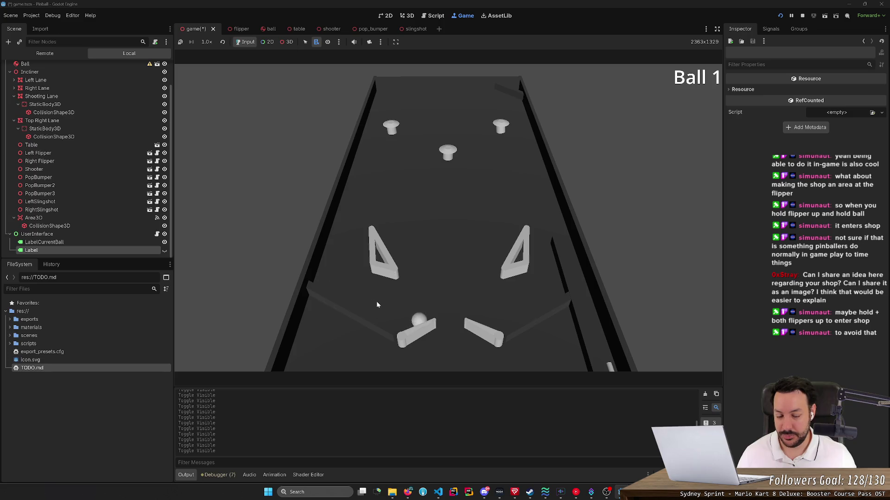
pyautogui.press('Right')
pyautogui.press('Left')
pyautogui.press('Right')
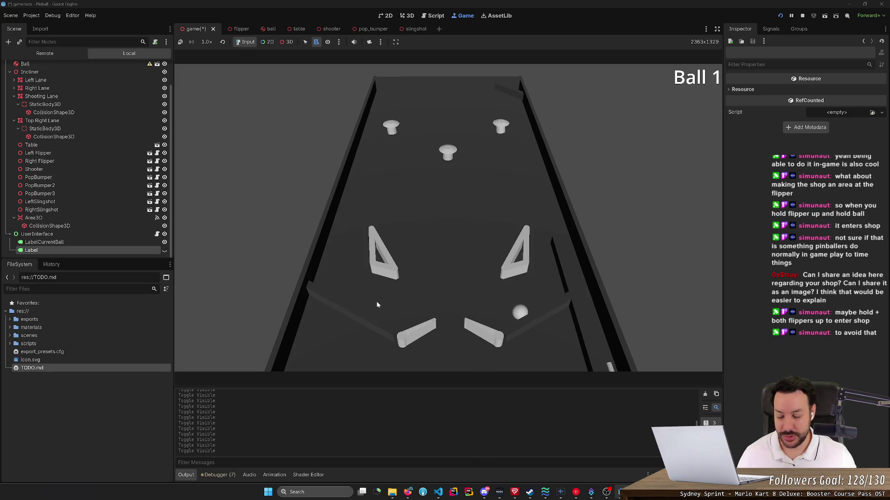
pyautogui.press('Left')
pyautogui.press('Right')
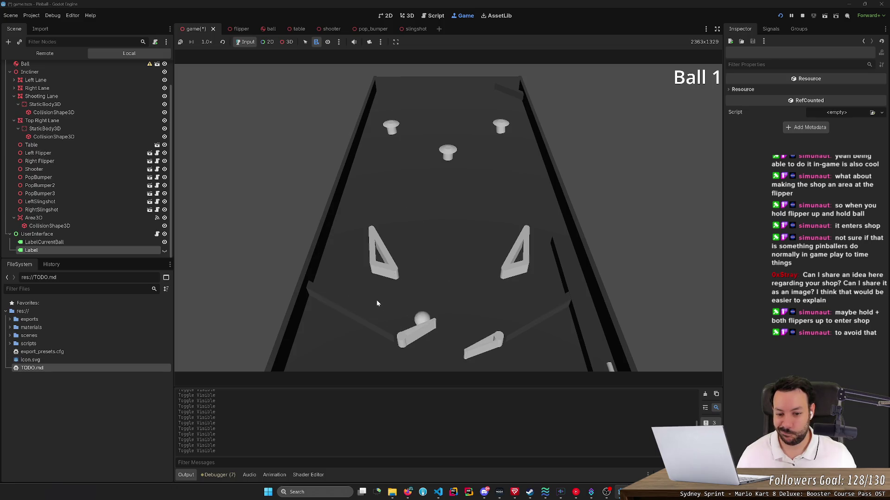
pyautogui.press('Right')
pyautogui.press('Left')
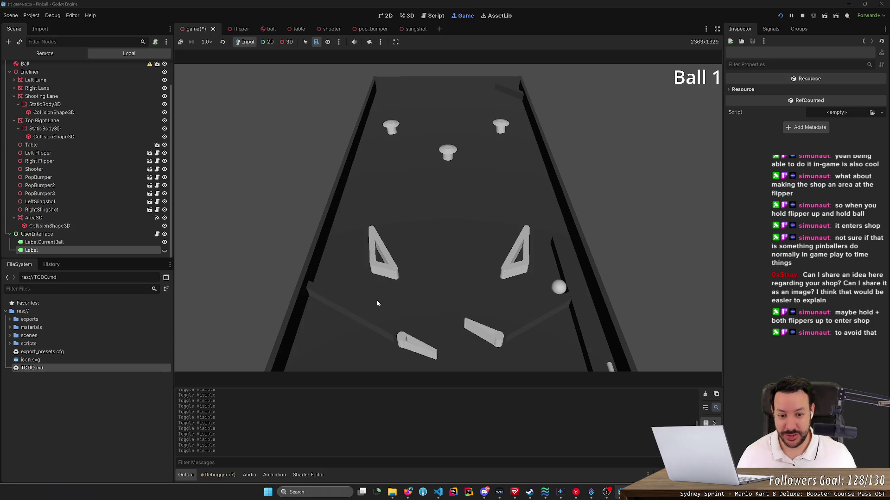
pyautogui.press('Right')
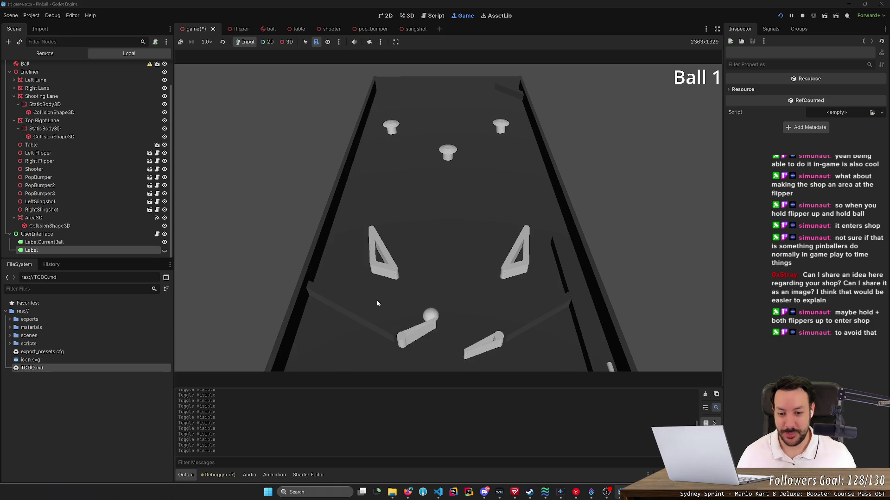
pyautogui.press('Left')
pyautogui.press('Left')
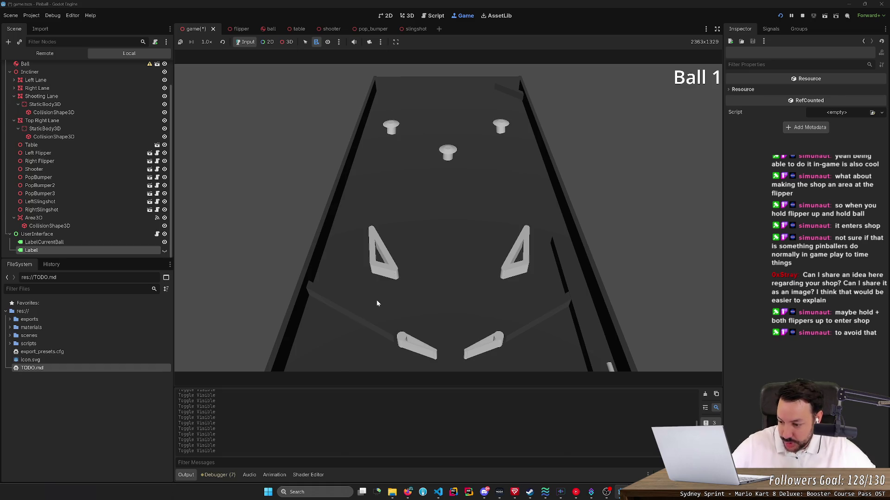
# - Catch the new ball on the left flipper, fire it up, and flick both flippers to save drains
pyautogui.press('Left')
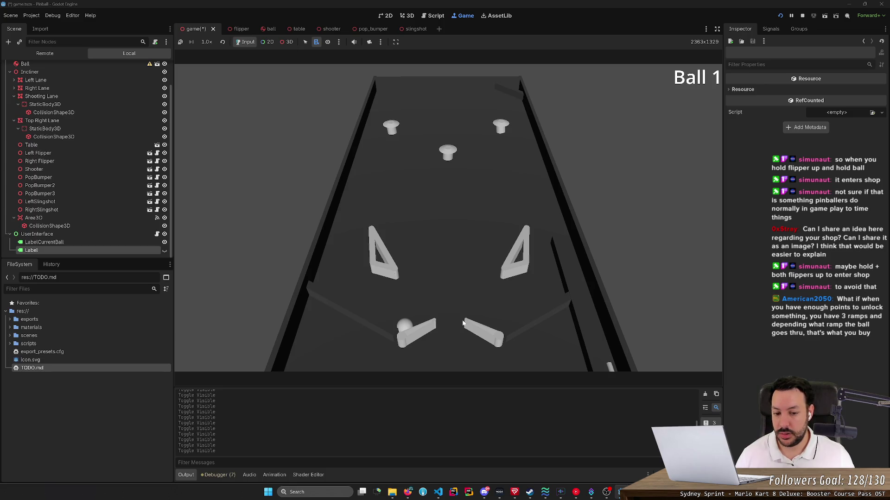
pyautogui.press('Left')
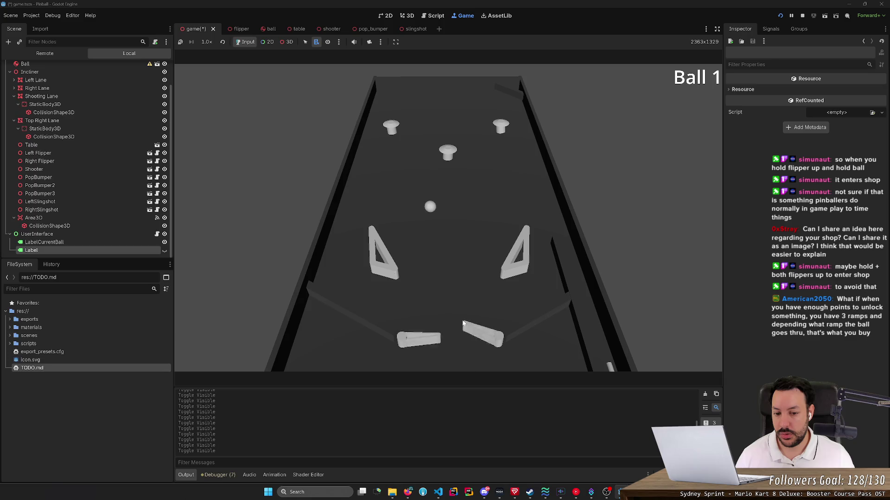
pyautogui.press('Right')
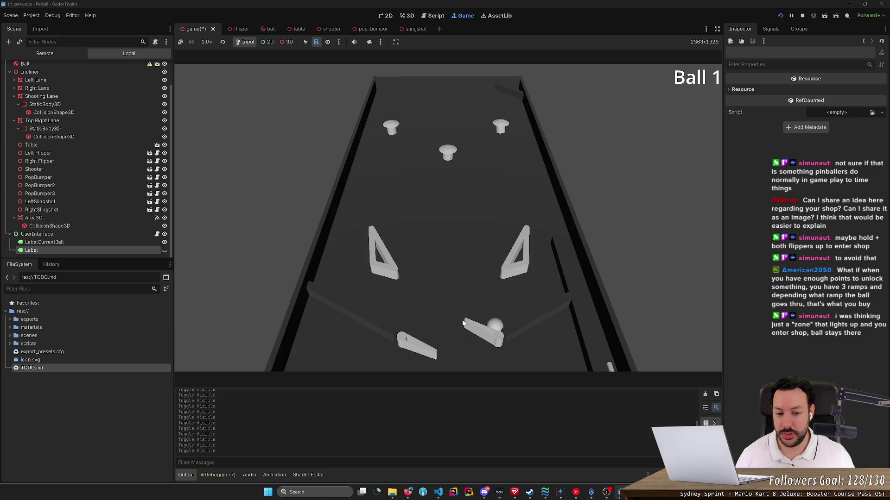
pyautogui.press('Right')
pyautogui.press('Left')
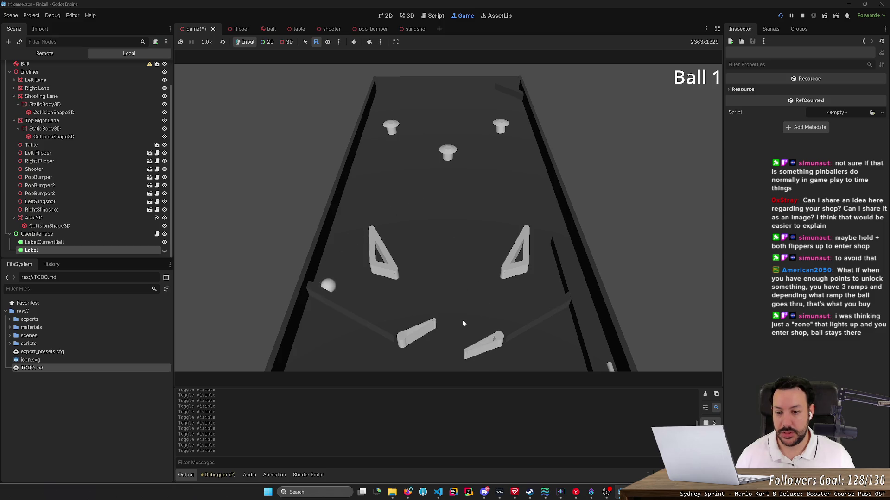
pyautogui.press('Right')
pyautogui.press('Left')
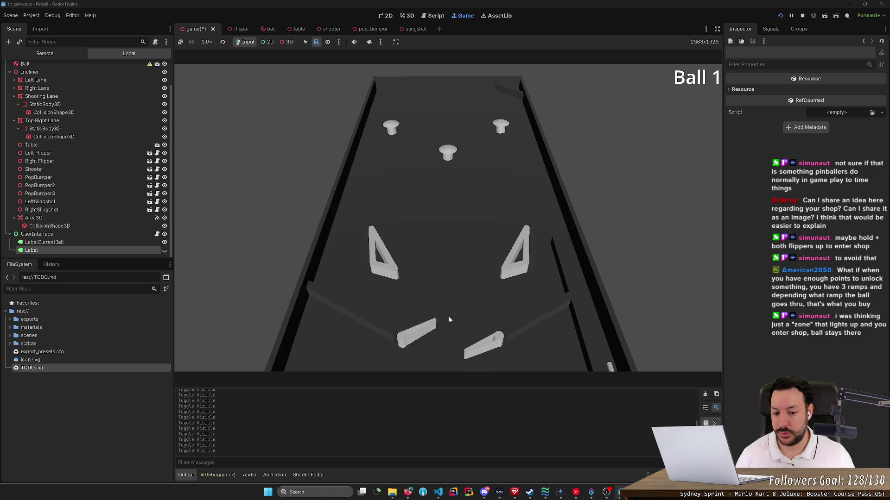
pyautogui.press('Left')
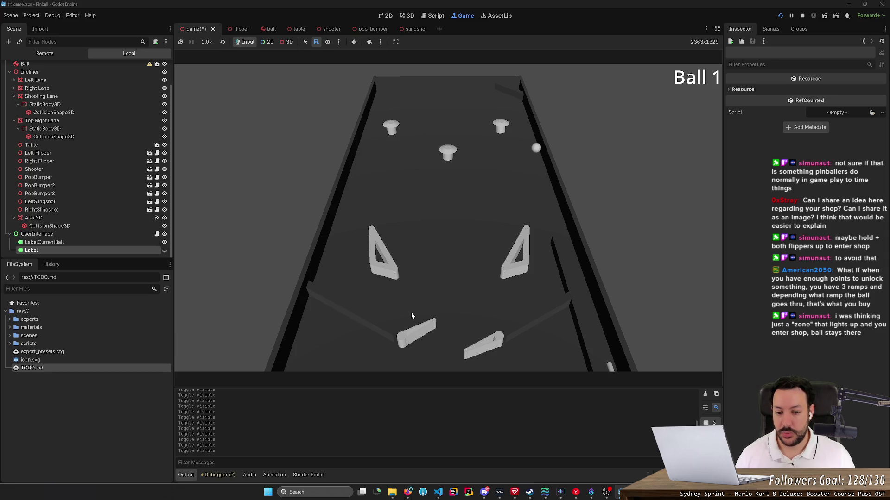
pyautogui.press('Left')
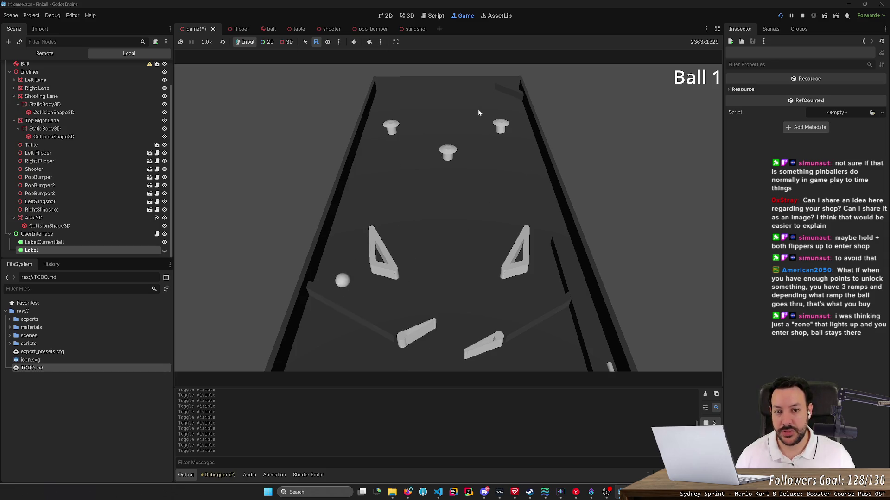
pyautogui.press('Left')
pyautogui.press('Right')
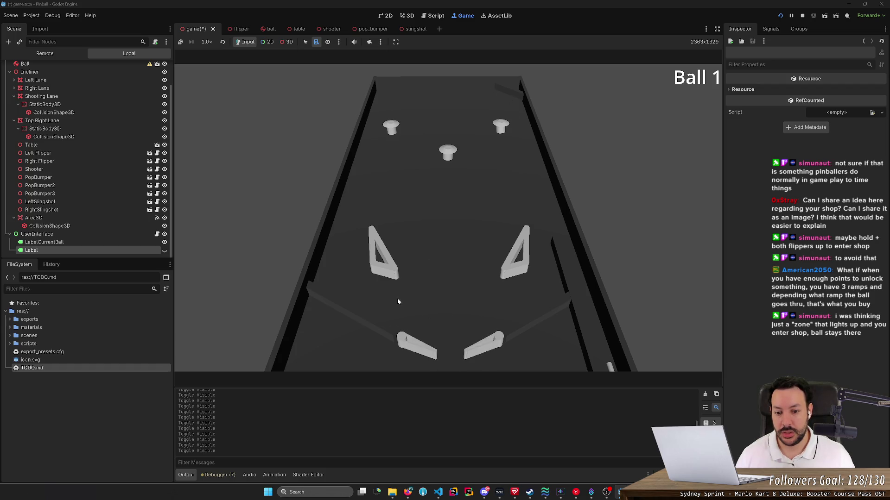
pyautogui.press('Left')
pyautogui.press('Right')
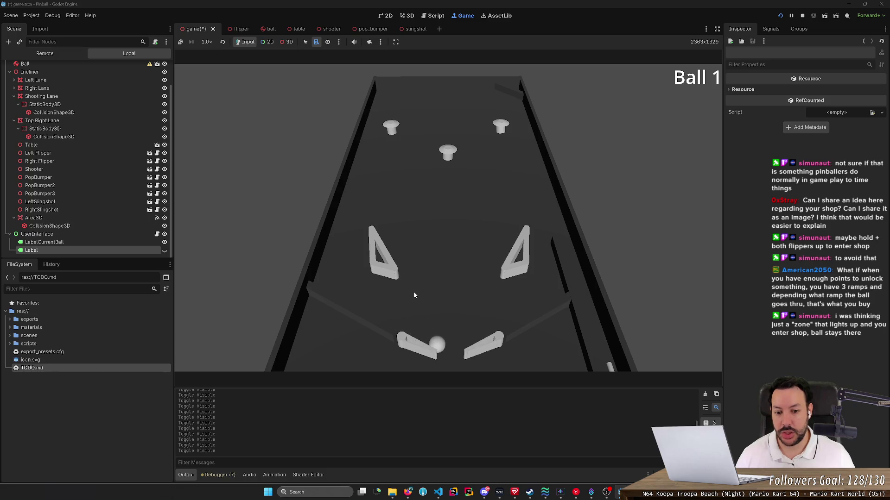
pyautogui.press('Left')
pyautogui.press('Right')
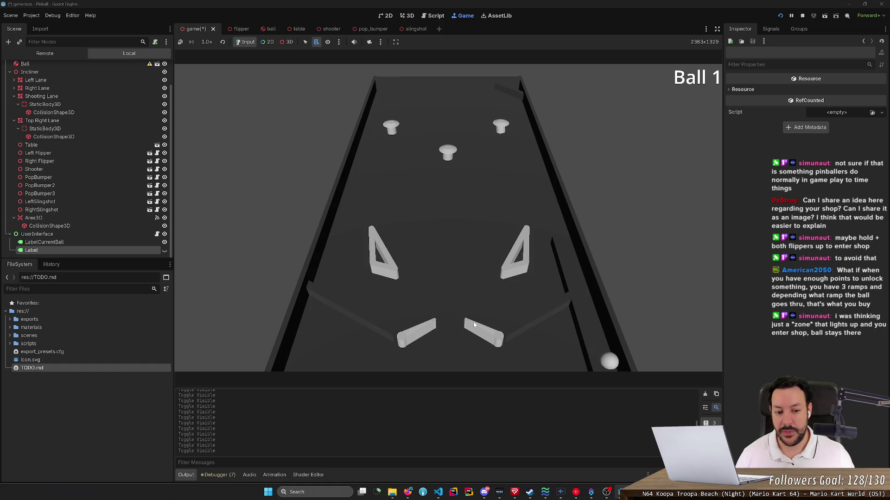
# - Fire the plunger to launch new balls and flick the flippers at each descending ball
pyautogui.press('space')
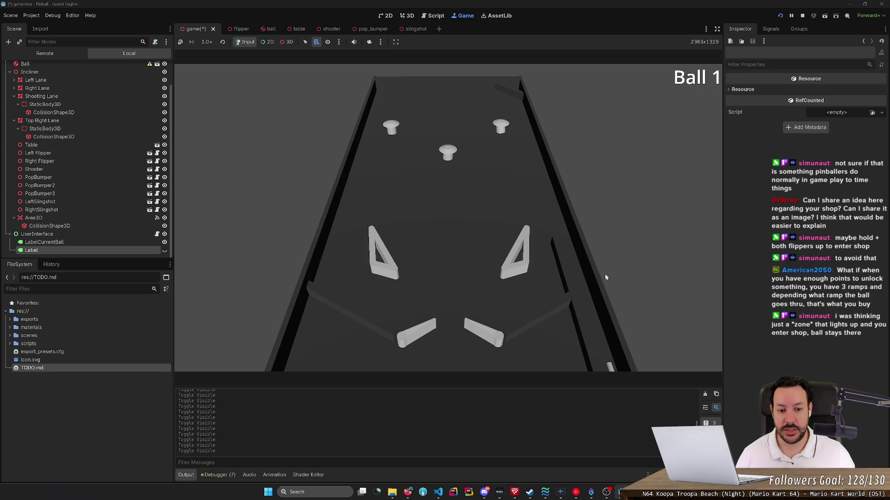
pyautogui.press('space')
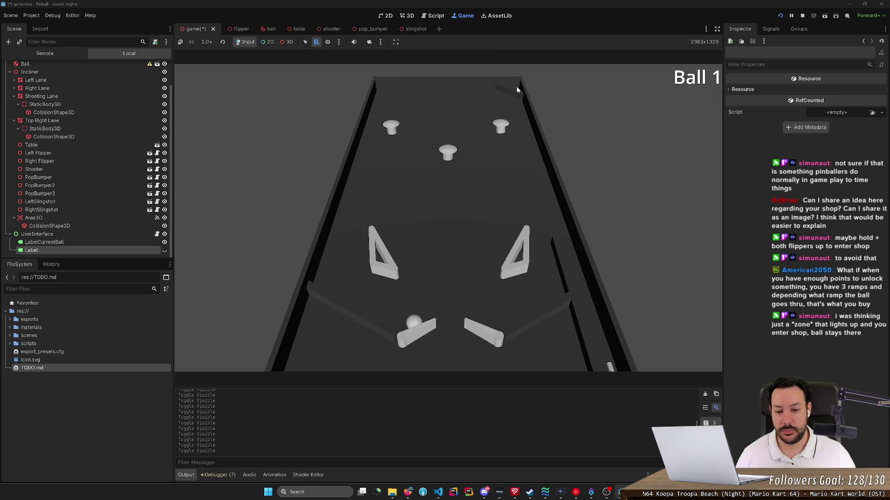
pyautogui.press('Left')
pyautogui.press('Right')
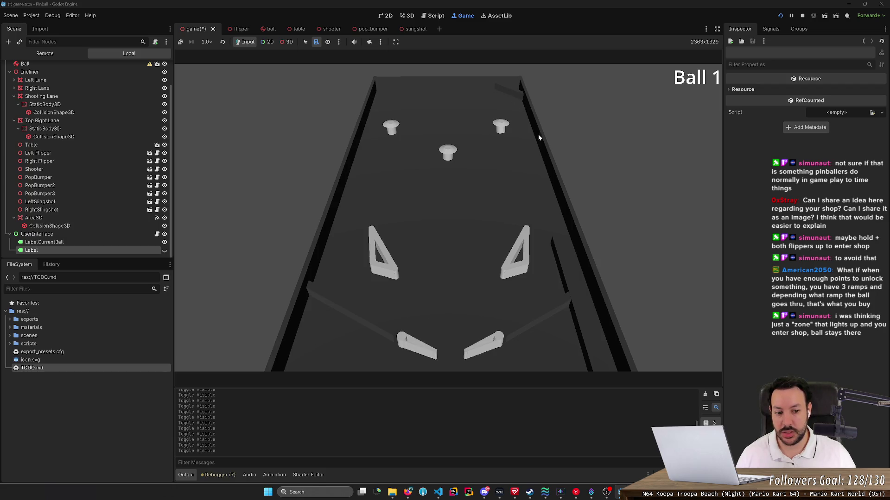
pyautogui.press('space')
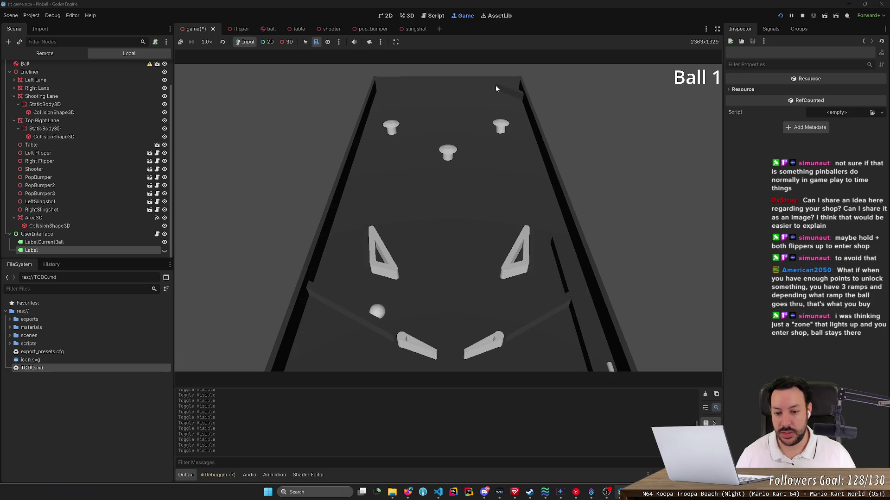
pyautogui.press('Left')
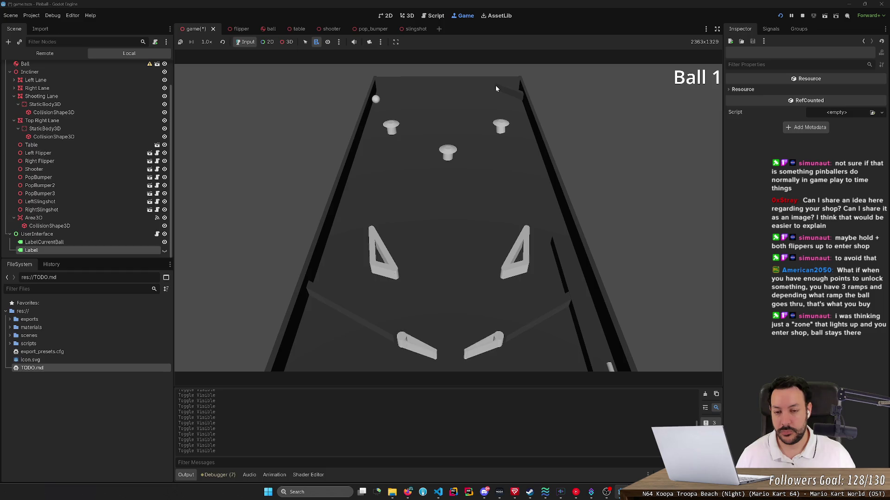
pyautogui.press('Right')
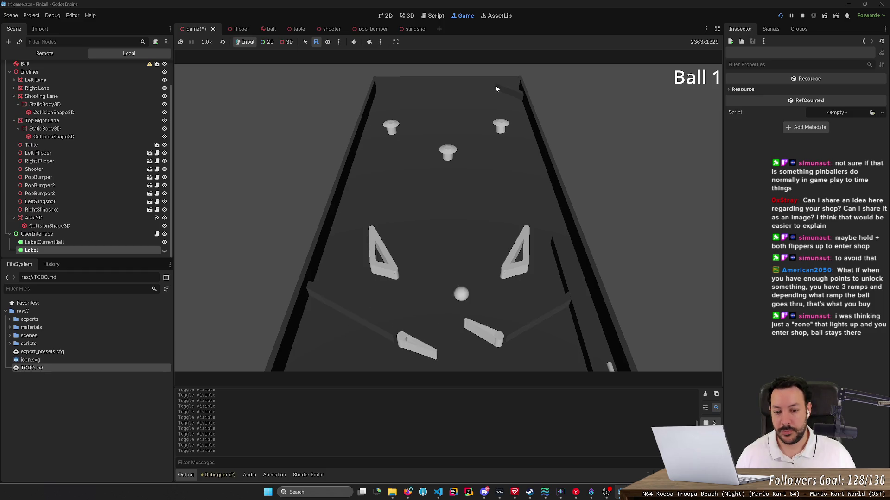
pyautogui.press('Left')
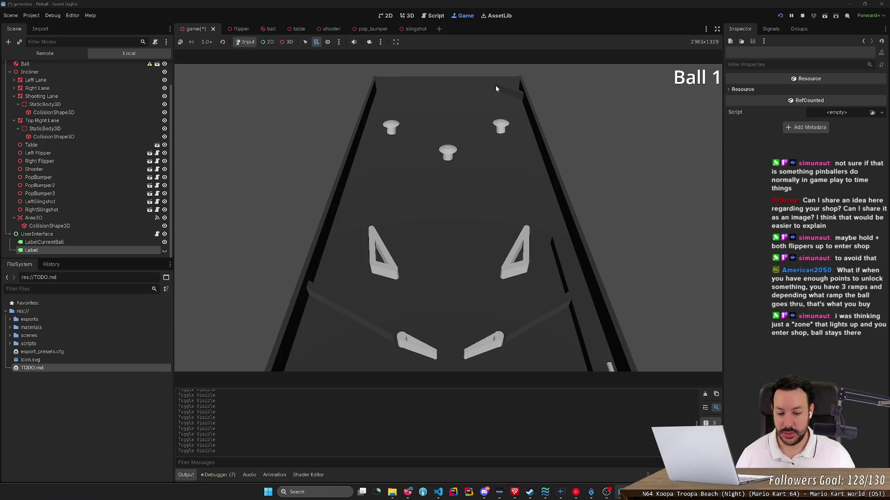
# - Refocus the game and keep knocking the ball up past the bumpers until it drains
pyautogui.click(356, 298)
pyautogui.press('Left')
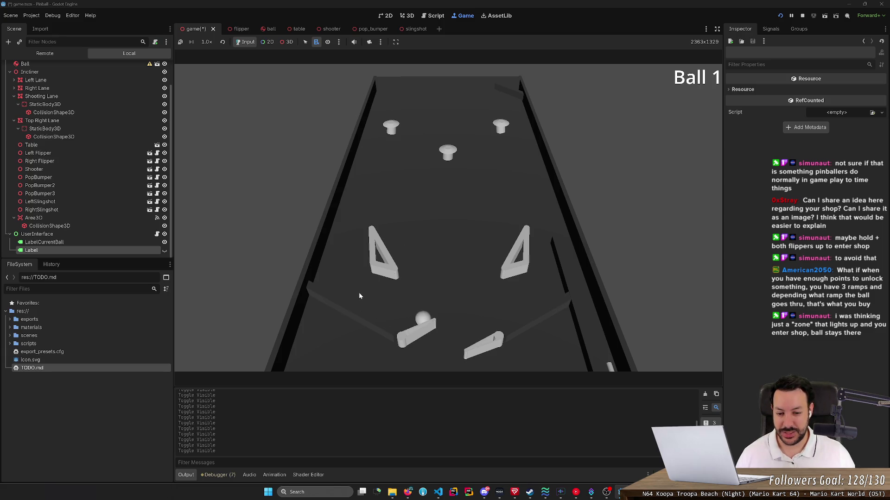
pyautogui.press('Left')
pyautogui.press('Left')
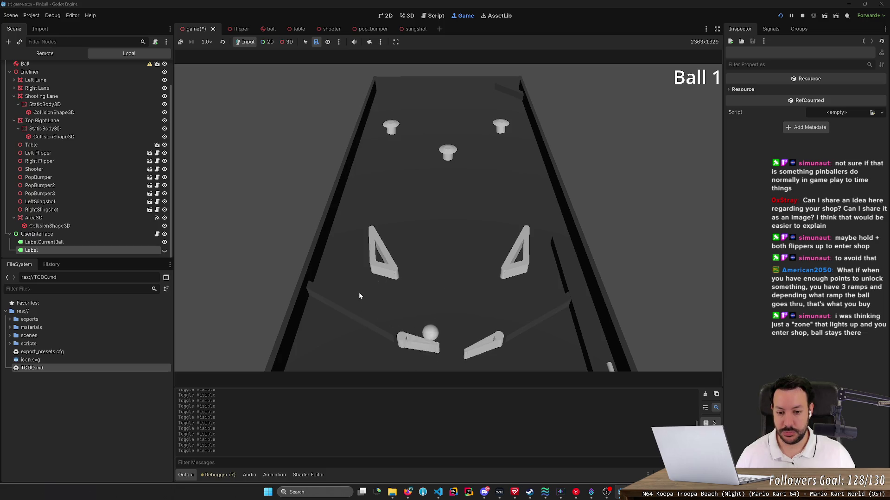
pyautogui.press('Left')
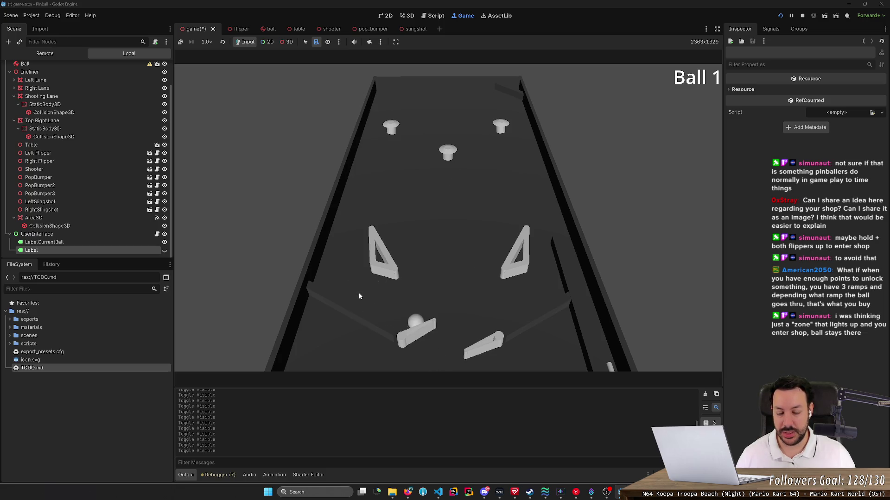
pyautogui.press('Left')
pyautogui.press('Left')
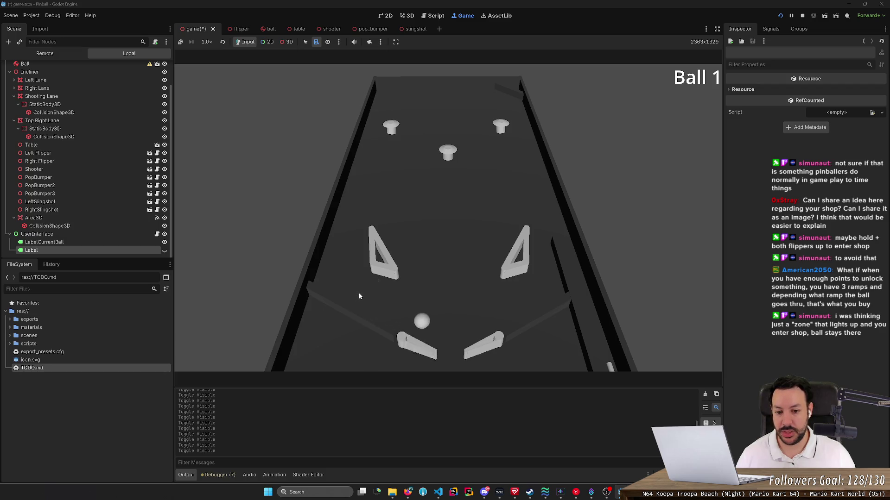
pyautogui.press('Right')
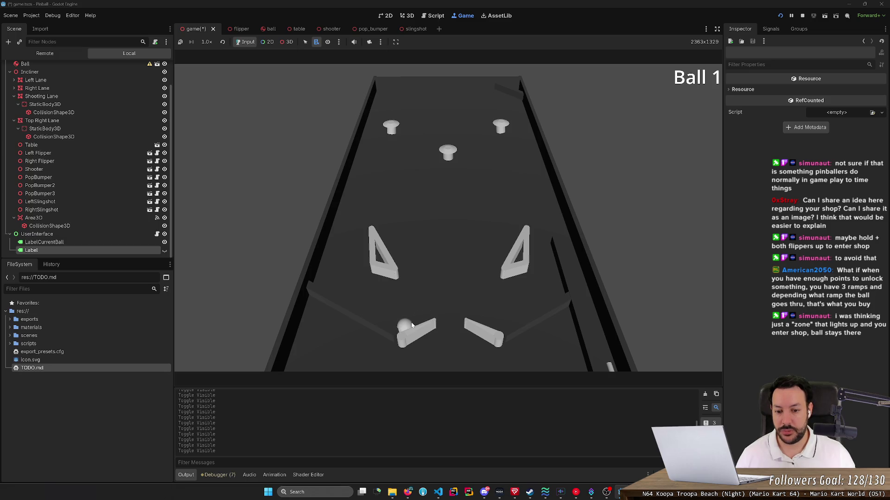
pyautogui.press('Left')
pyautogui.press('Right')
pyautogui.press('Left')
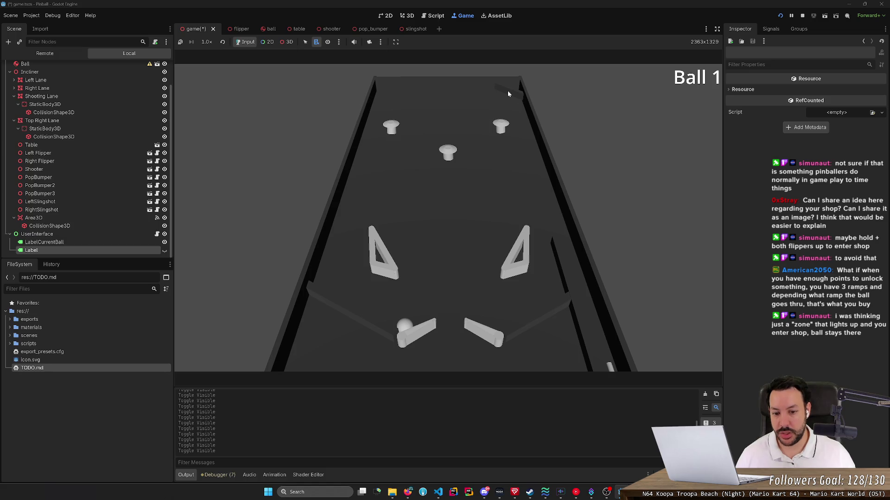
pyautogui.press('Left')
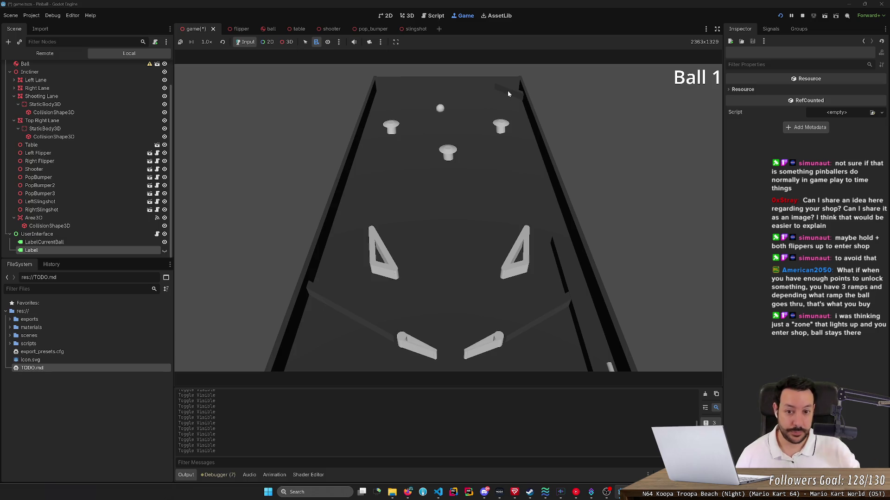
pyautogui.press('Left')
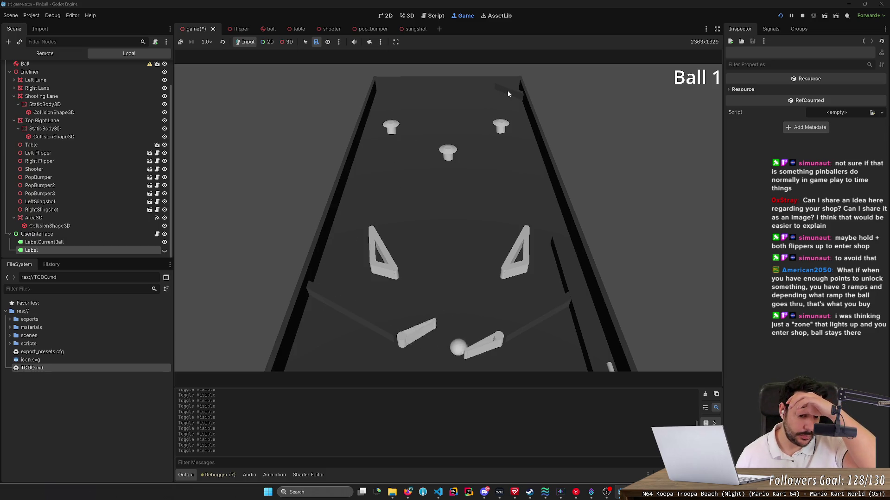
pyautogui.press('Left')
pyautogui.press('Right')
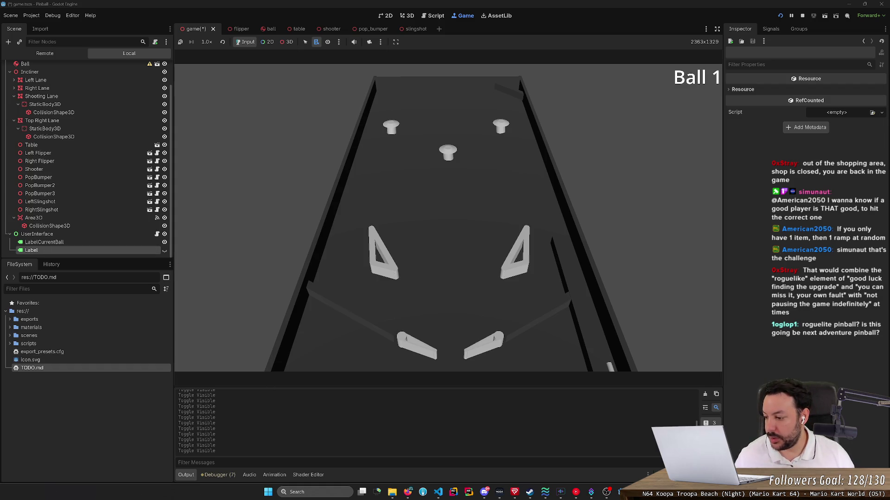
pyautogui.click(407, 492)
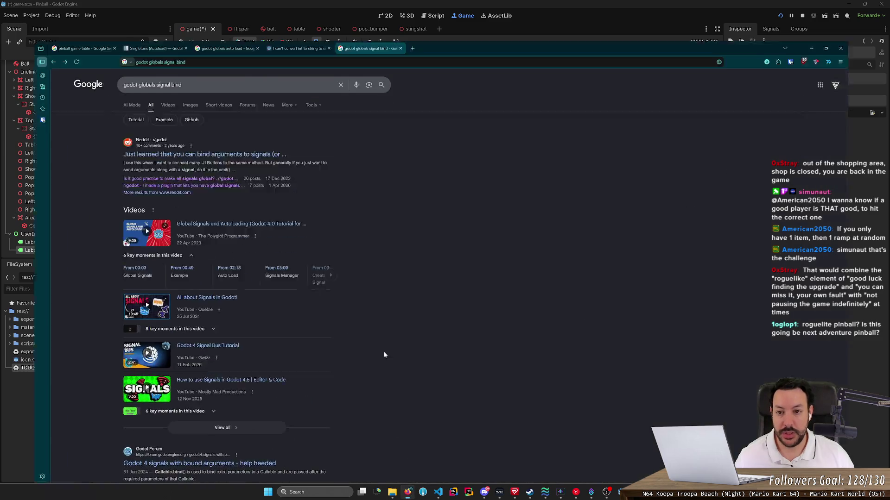
# - Open a new tab and load the pasted postimg.cc link to flipper-idea.png
pyautogui.click(414, 8)
pyautogui.hotkey('ctrl', 'v')
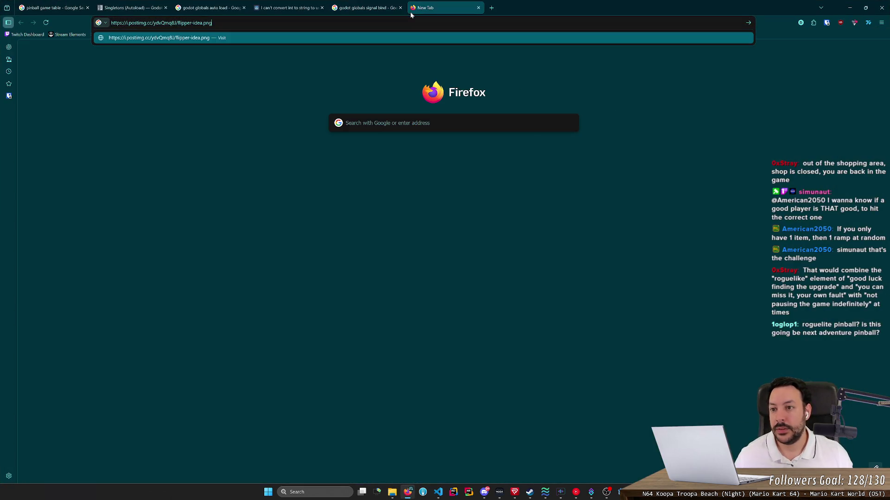
pyautogui.press('Return')
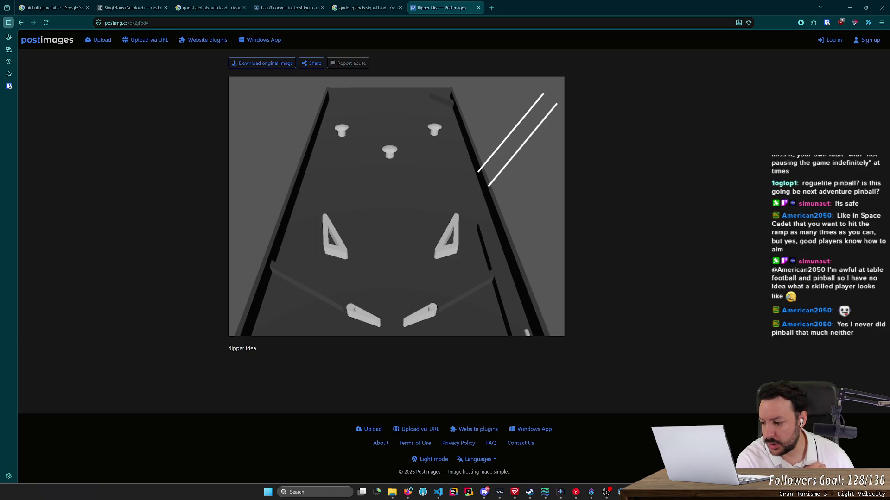
pyautogui.click(138, 219)
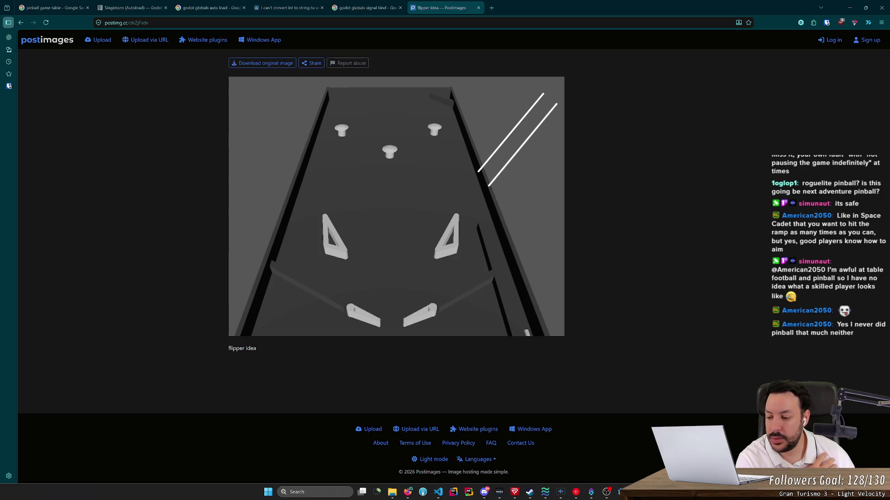
pyautogui.click(369, 180)
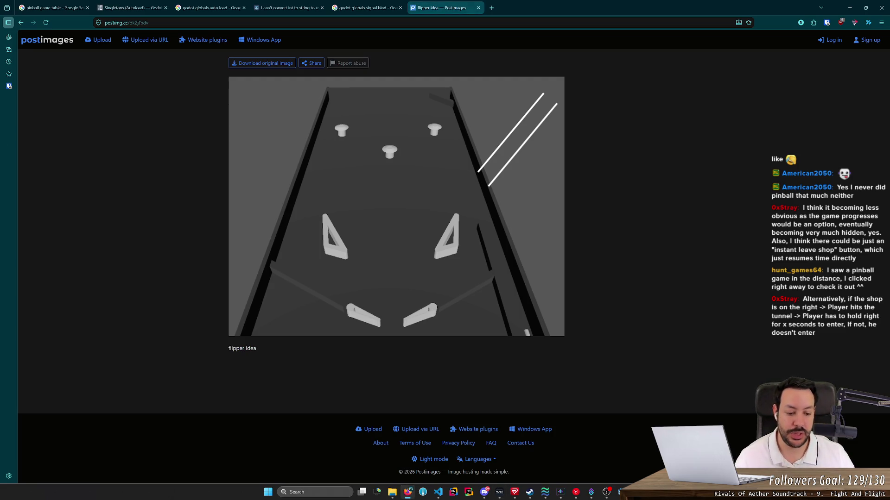
pyautogui.click(621, 492)
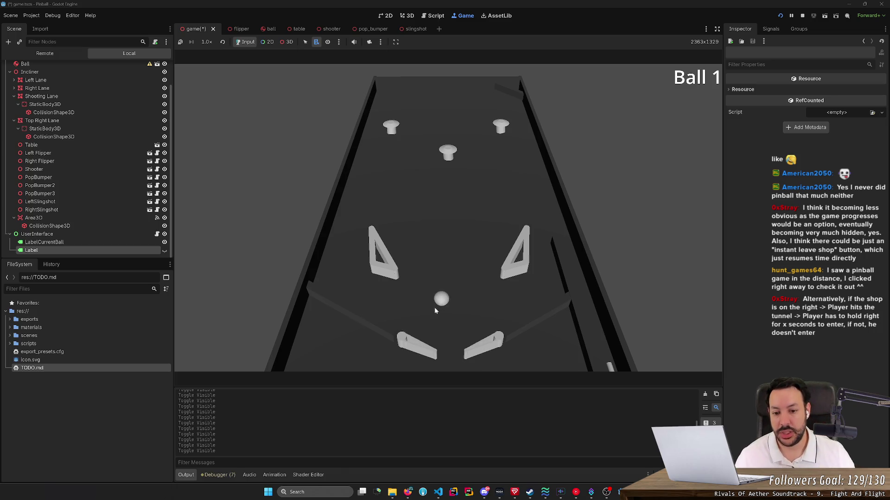
# - Bat the new ball up toward the bumpers, then cradle it on the left flipper
pyautogui.press('Left')
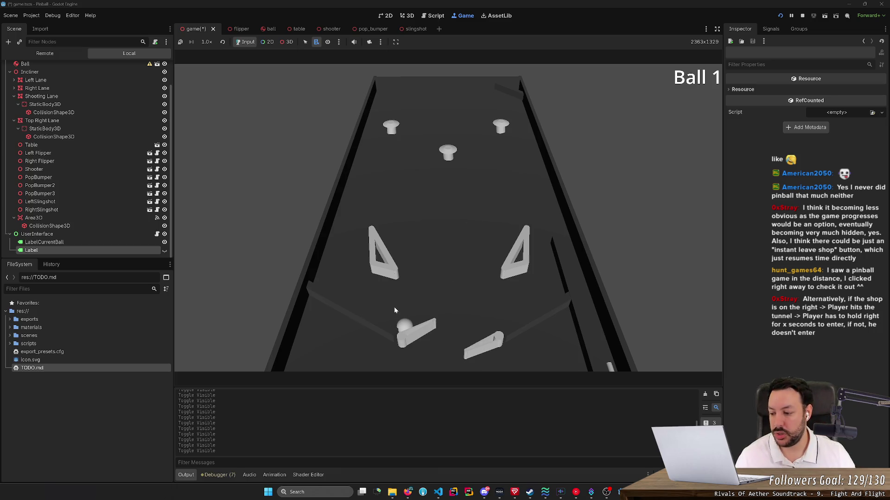
pyautogui.press('Right')
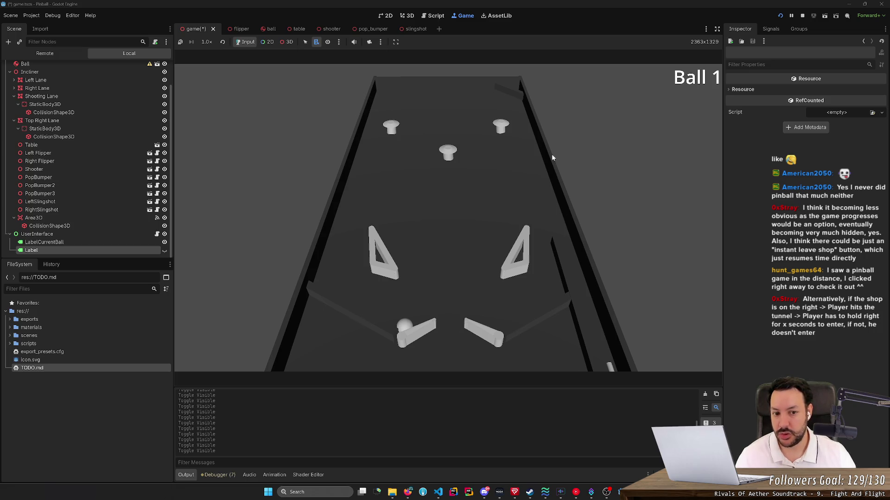
pyautogui.press('Left')
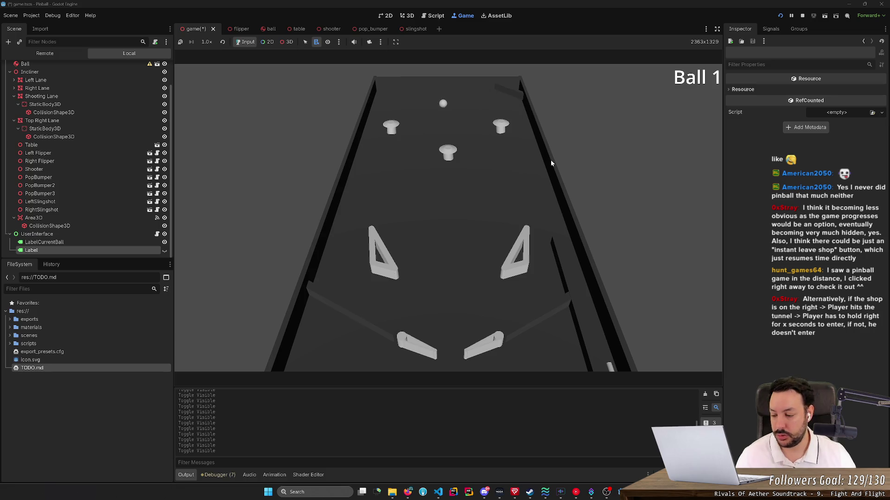
pyautogui.press('Left')
pyautogui.press('Right')
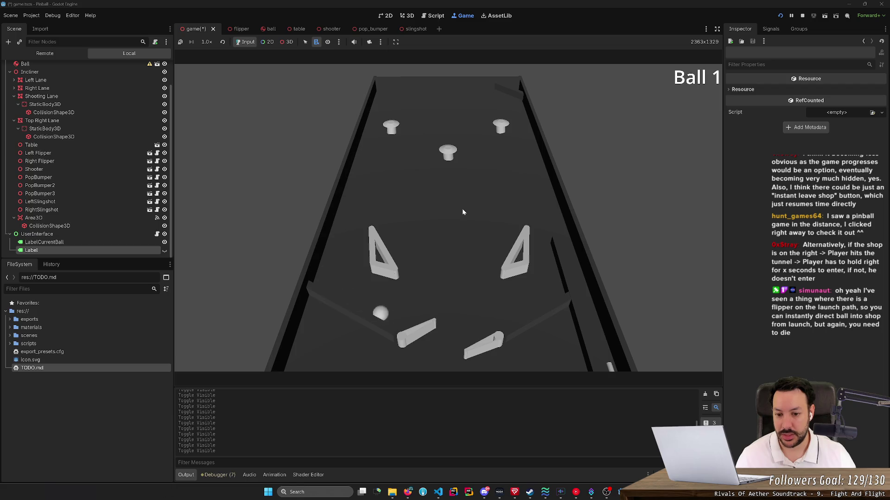
pyautogui.press('Left')
pyautogui.press('Right')
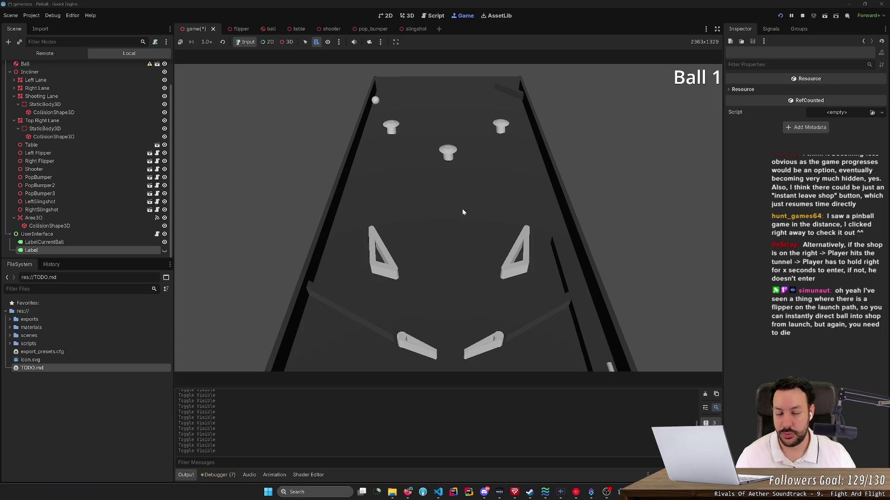
pyautogui.press('Left')
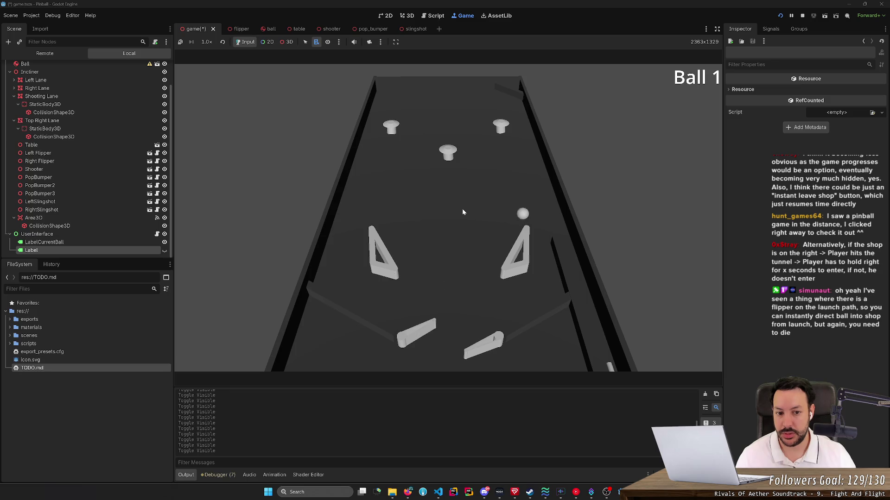
pyautogui.press('Left')
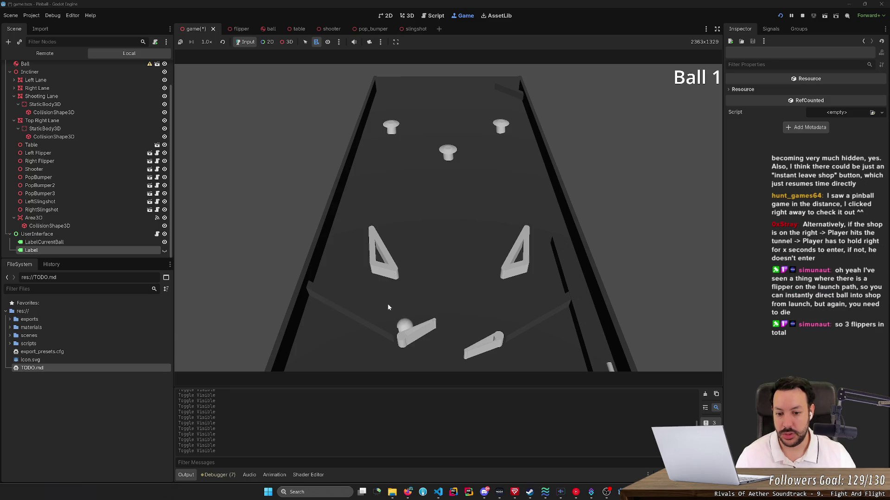
pyautogui.press('Right')
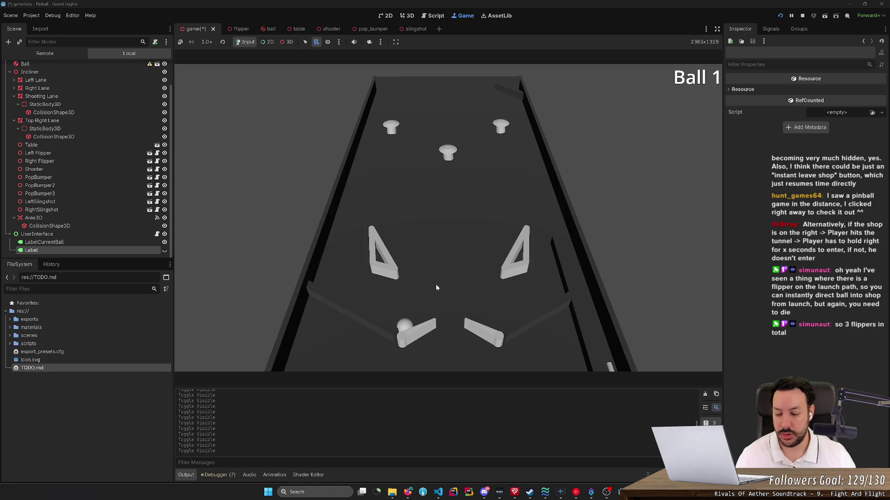
# - Flick the ball to the top right, reset it onto the left flipper and launch it again
pyautogui.press('Left')
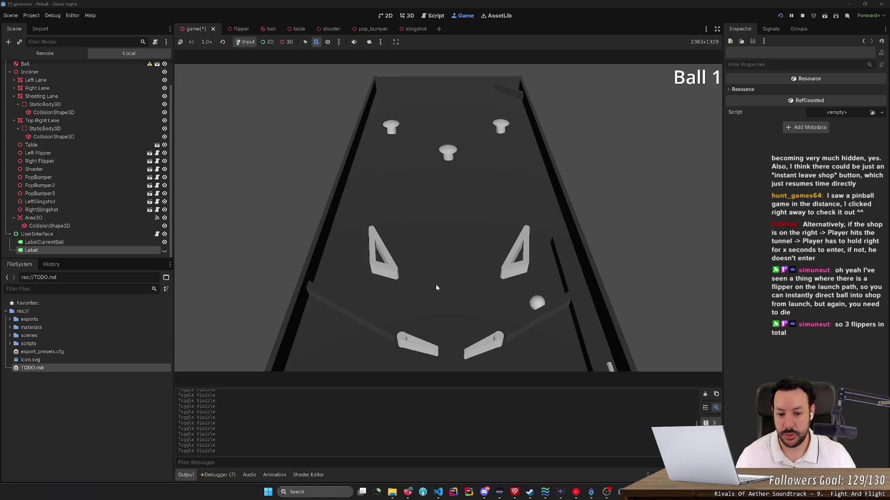
pyautogui.press('Right')
pyautogui.press('Left')
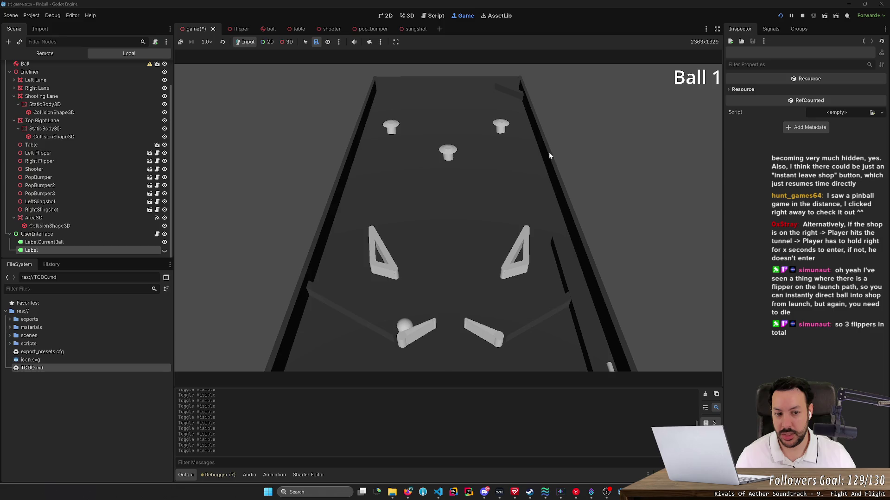
pyautogui.press('Left')
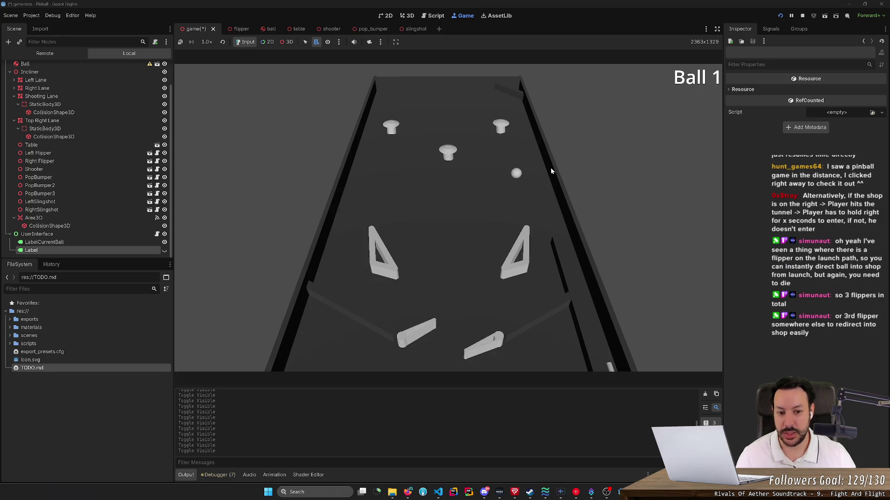
pyautogui.press('Left')
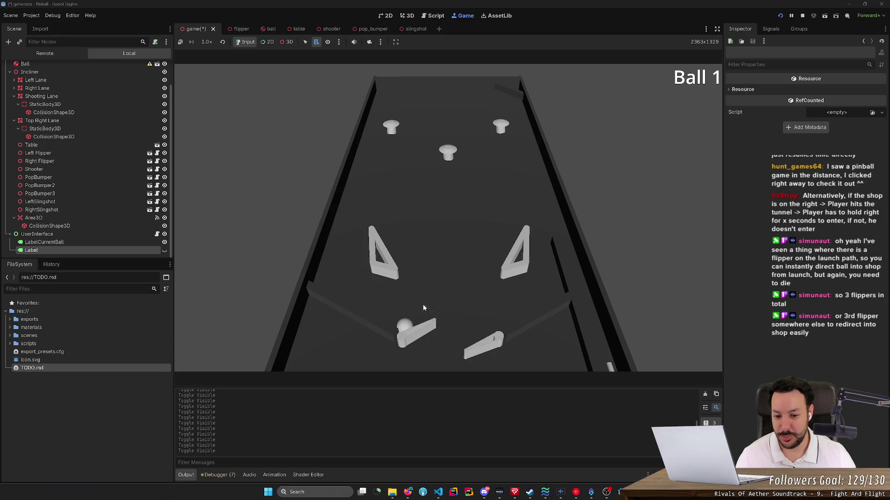
pyautogui.press('Left')
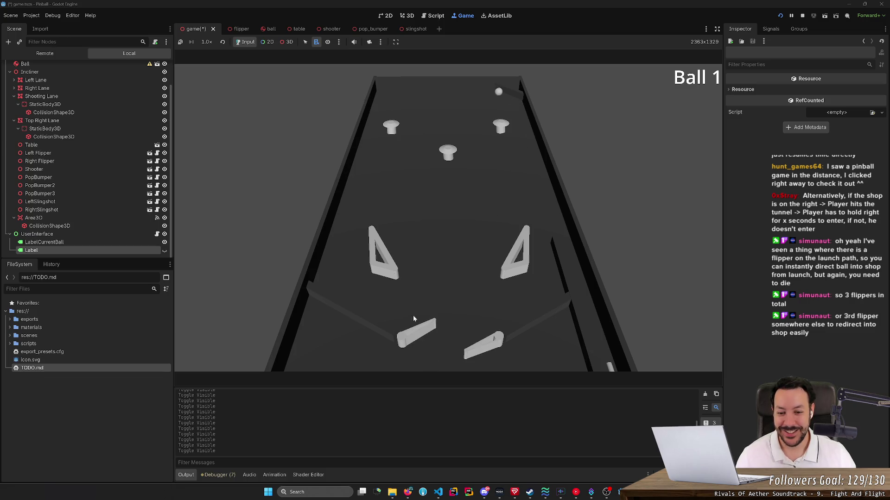
pyautogui.click(396, 308)
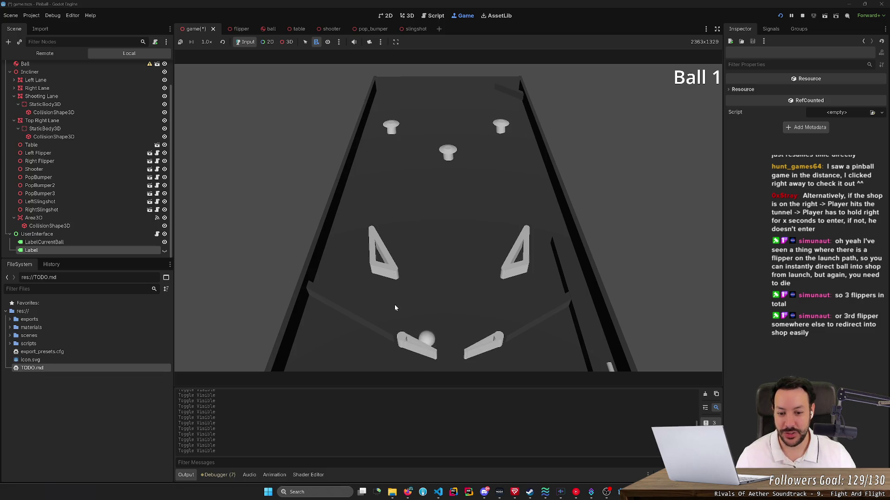
pyautogui.press('Left')
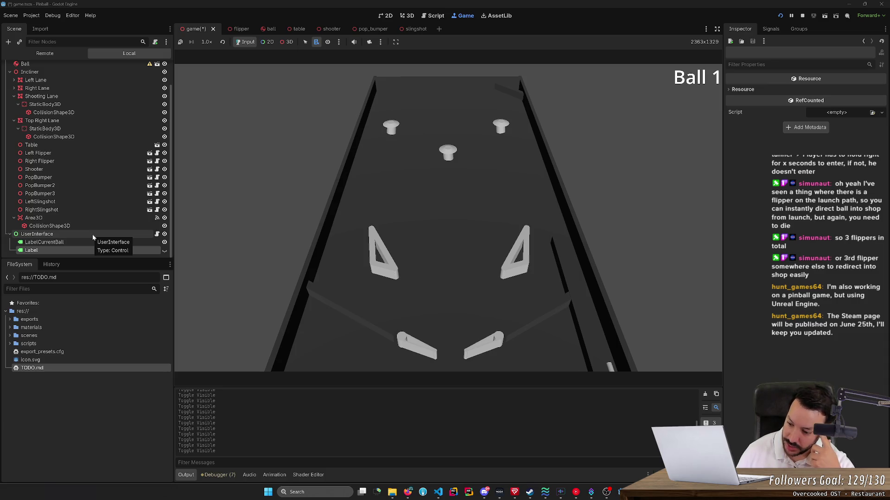
pyautogui.press('Left')
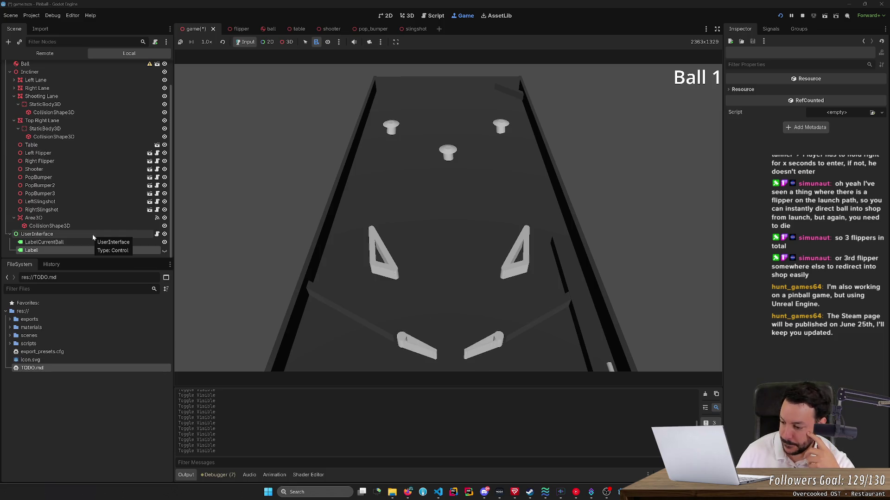
pyautogui.press('Left')
pyautogui.press('Right')
pyautogui.press('Left')
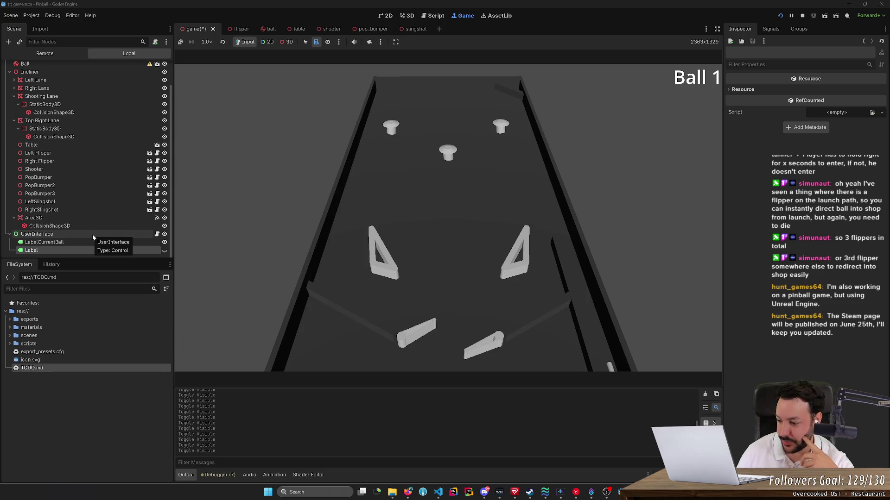
pyautogui.press('Left')
pyautogui.press('Right')
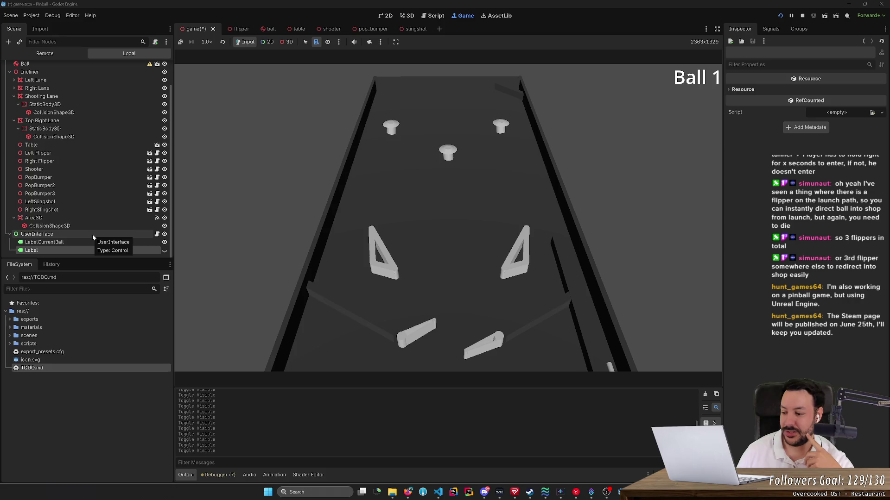
pyautogui.press('Right')
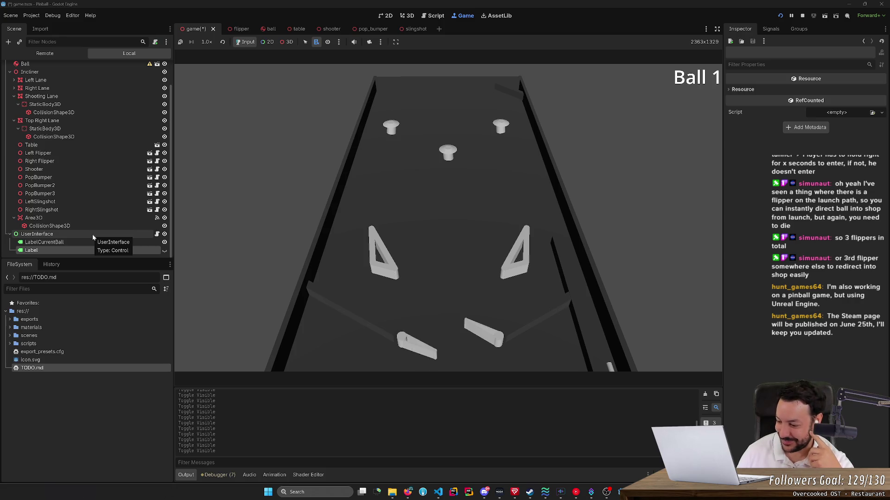
pyautogui.press('Right')
pyautogui.press('Left')
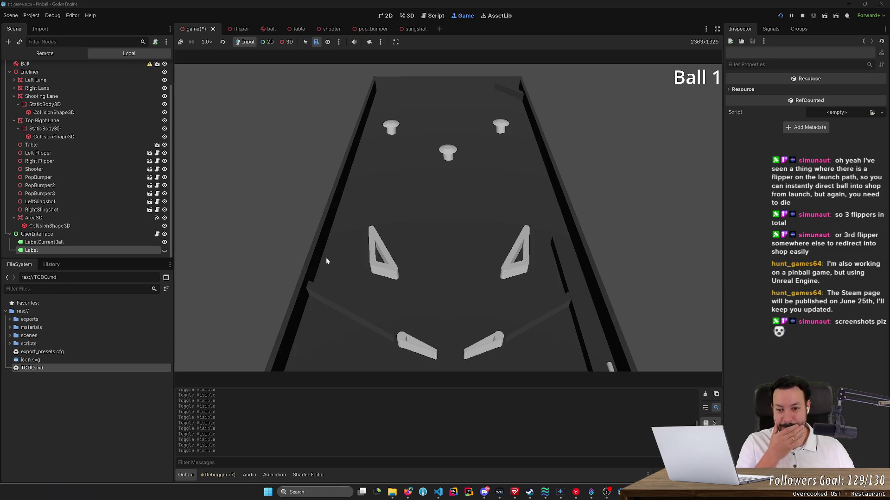
# - Drop a new ball, launch it up the shooting lane, and rapidly flick both flippers
pyautogui.click(339, 284)
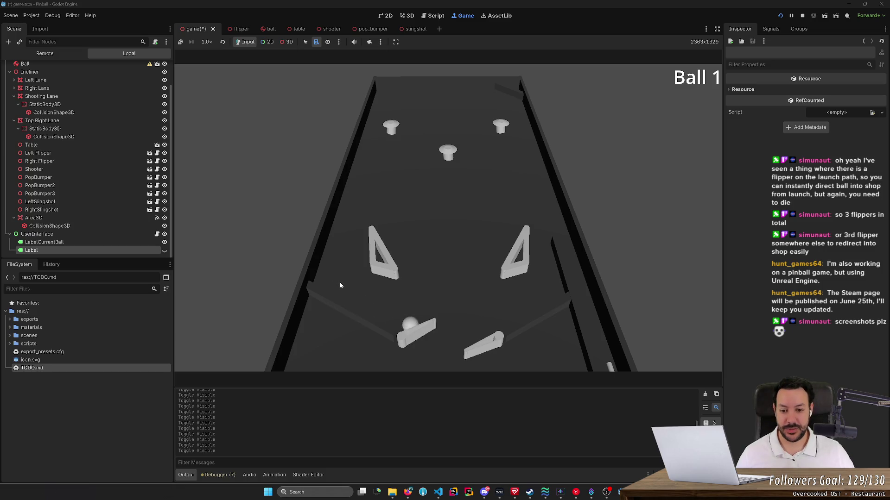
pyautogui.press('Left')
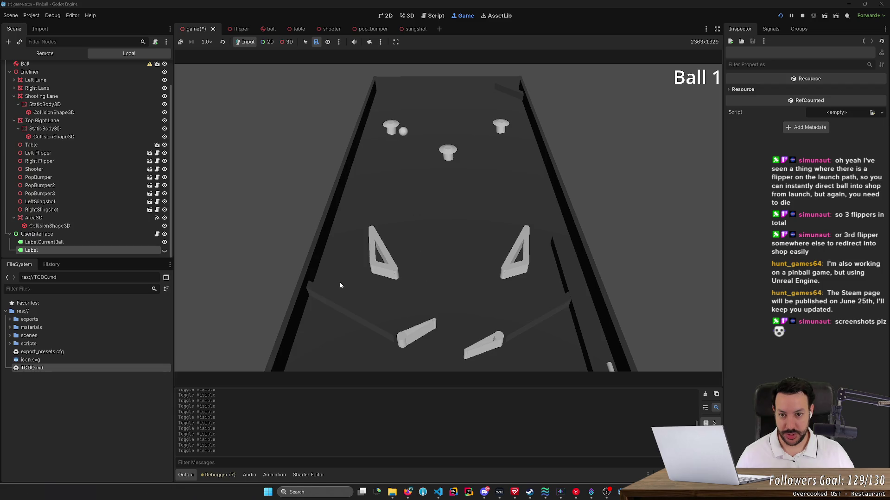
pyautogui.press('Down')
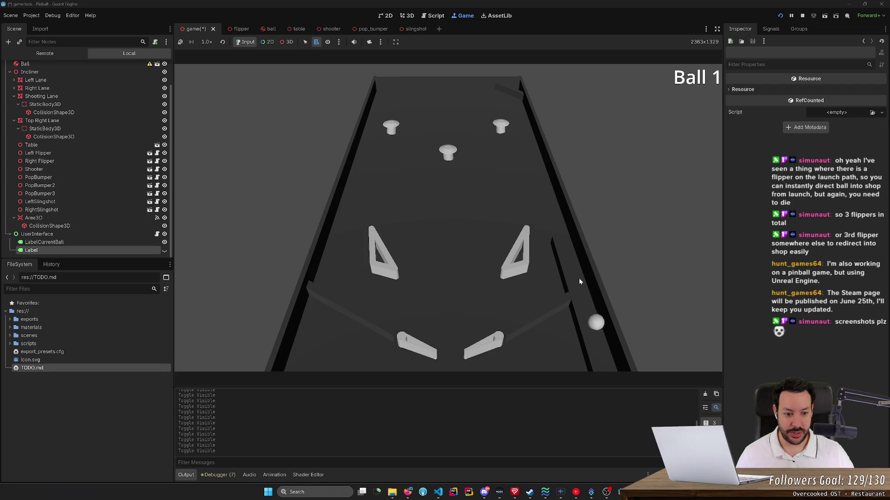
pyautogui.press('Right')
pyautogui.press('Left')
pyautogui.press('Left')
pyautogui.press('Right')
pyautogui.press('Left')
pyautogui.press('Right')
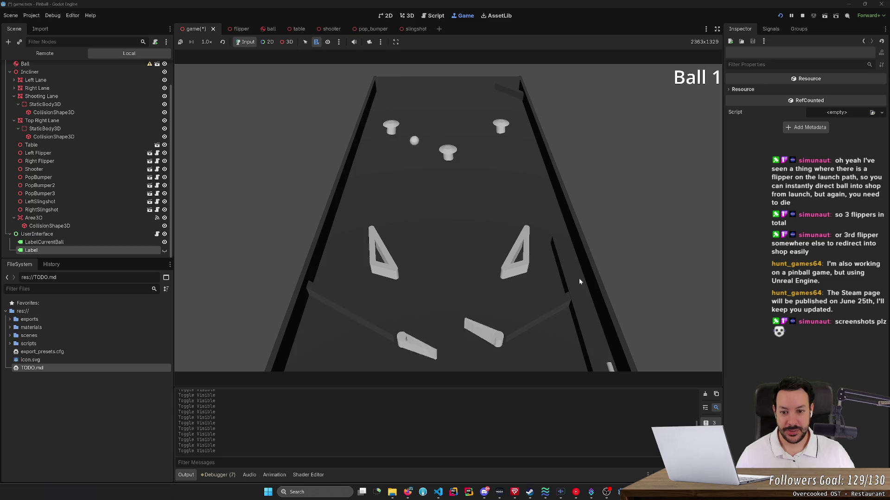
pyautogui.press('Left')
pyautogui.press('Right')
pyautogui.press('Left')
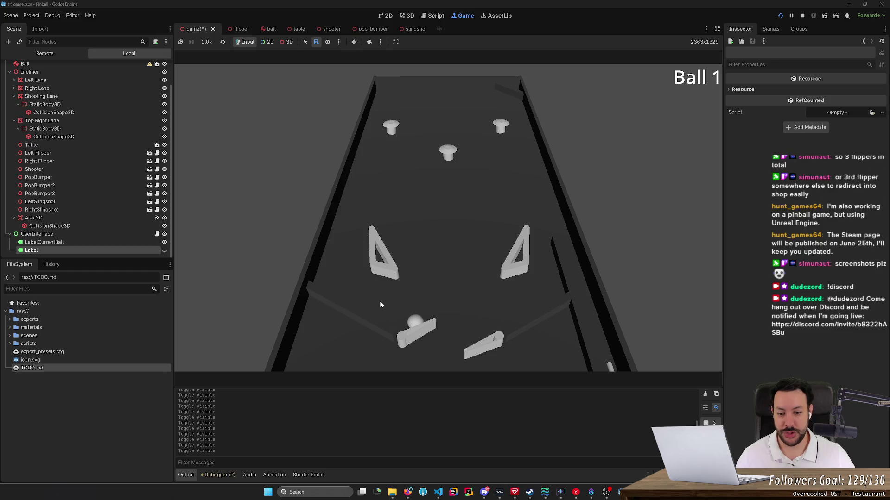
# - Send the ball back up the table with alternating left and right flipper shots
pyautogui.press('Left')
pyautogui.press('Right')
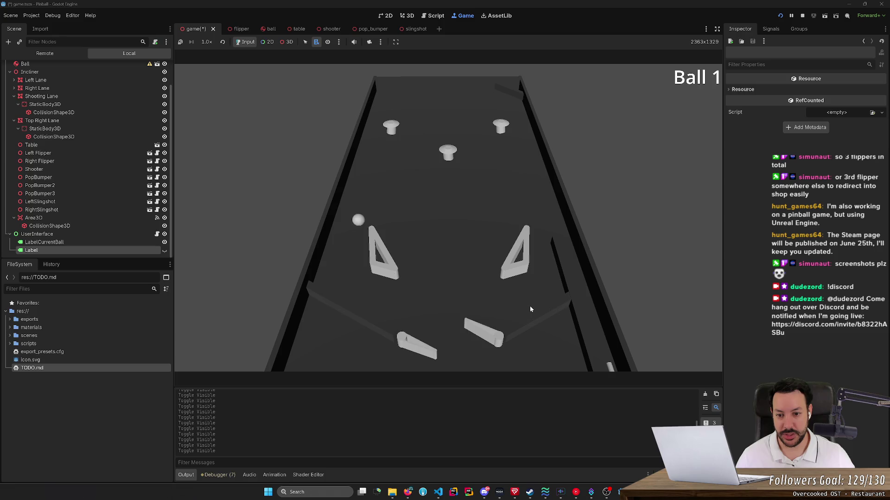
pyautogui.press('Left')
pyautogui.press('Right')
pyautogui.press('Right')
pyautogui.press('Left')
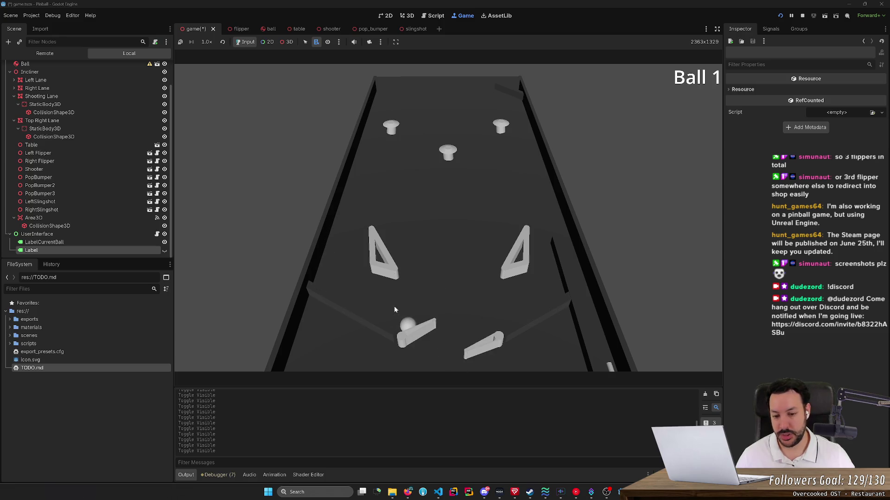
pyautogui.press('Left')
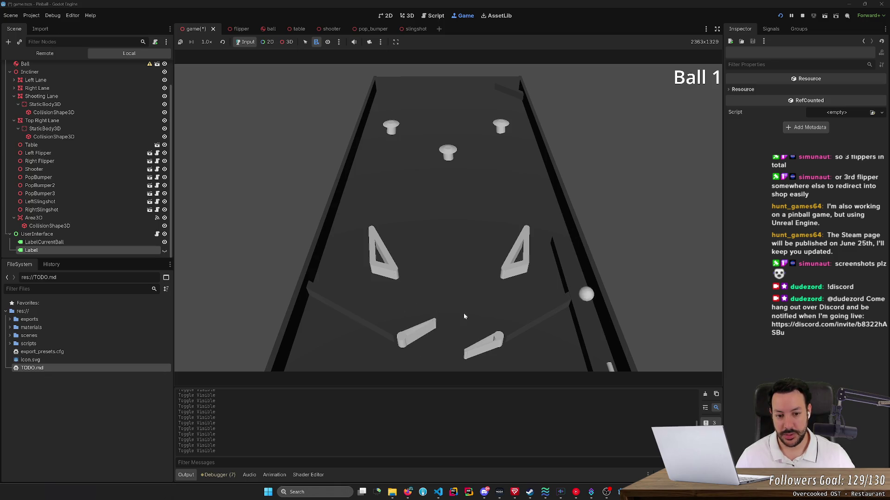
pyautogui.press('Right')
pyautogui.press('Left')
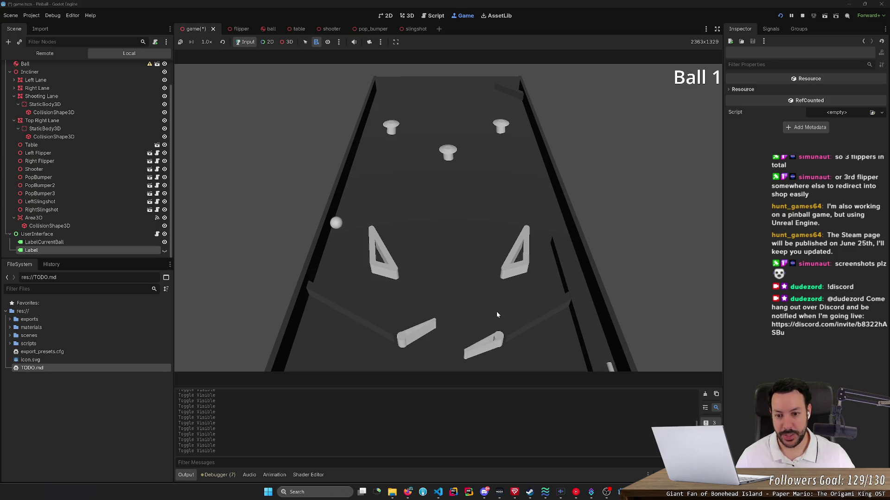
pyautogui.press('Left')
pyautogui.press('Right')
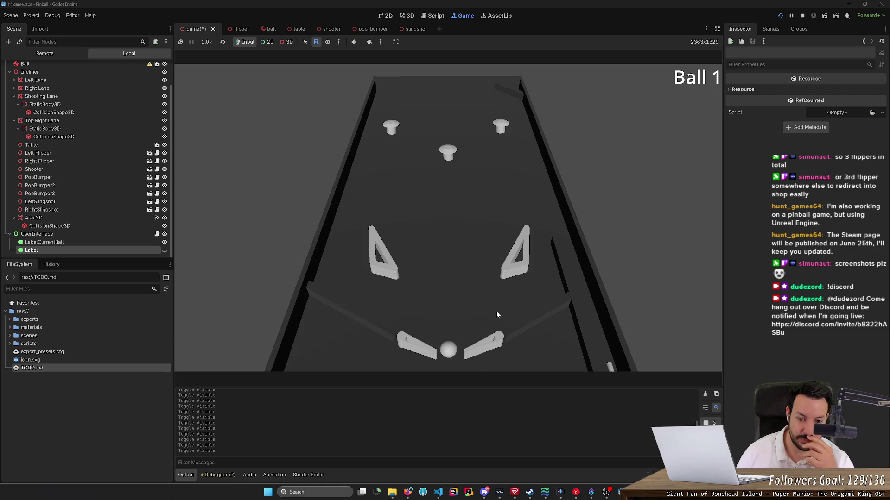
# - Flick both flippers trying to save the ball until it drains and they rest
pyautogui.press('Left')
pyautogui.press('Right')
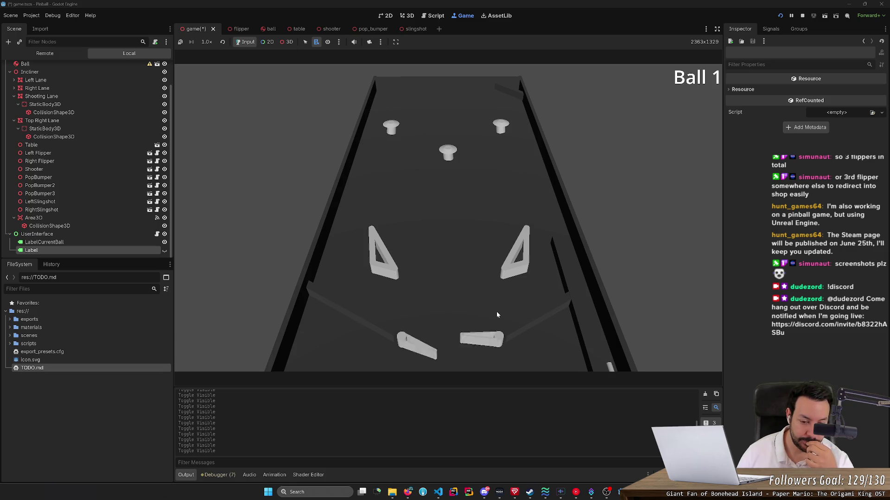
pyautogui.press('Left')
pyautogui.press('Left')
pyautogui.press('Right')
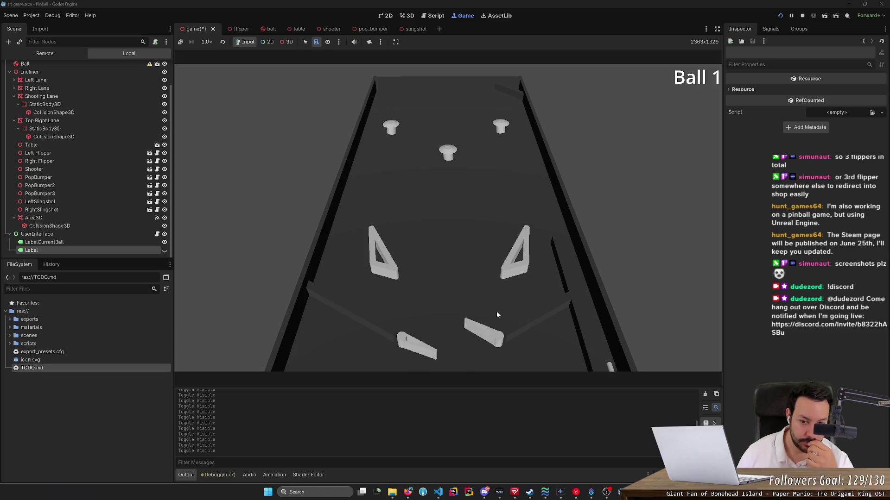
pyautogui.press('Left')
pyautogui.press('Left')
pyautogui.press('Right')
pyautogui.press('Left')
pyautogui.press('Left')
pyautogui.press('Right')
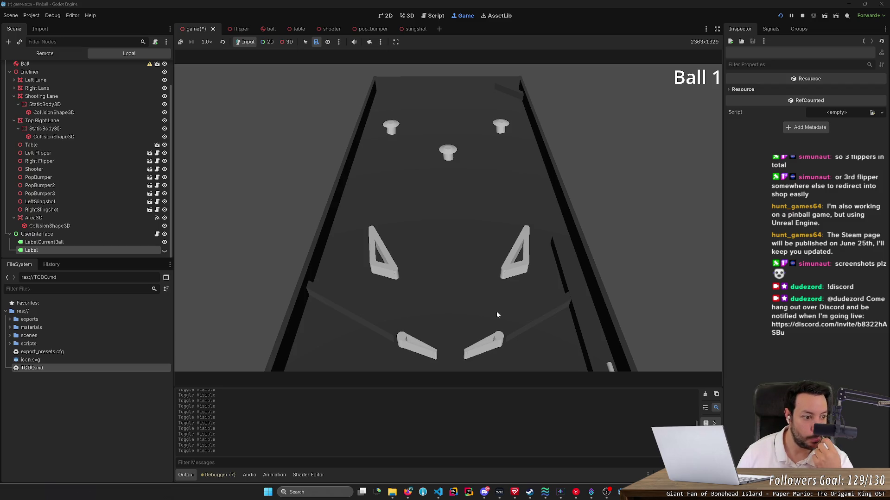
# - Swing the left and right flippers alternately to compare their motion in the running game
pyautogui.press('Left')
pyautogui.press('Right')
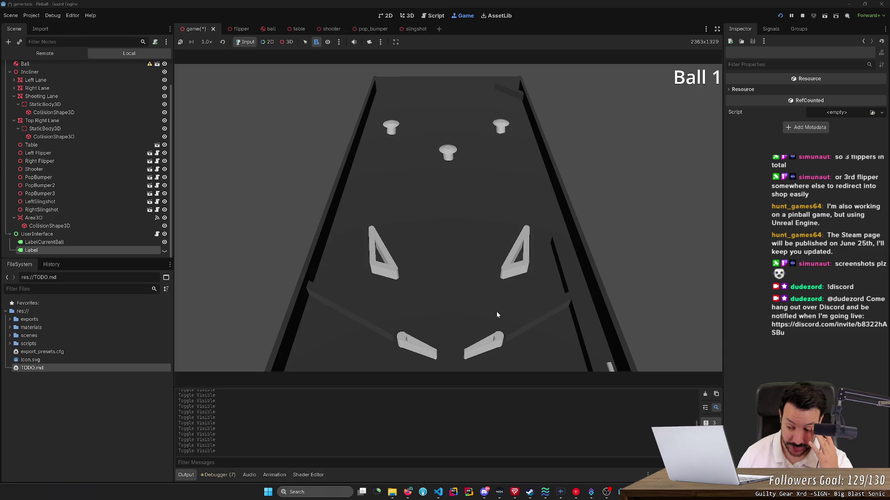
pyautogui.press('Left')
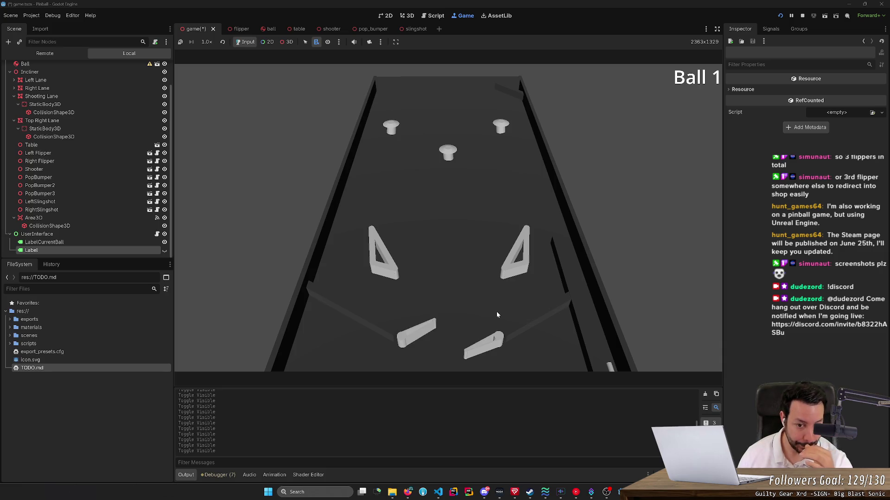
pyautogui.press('Right')
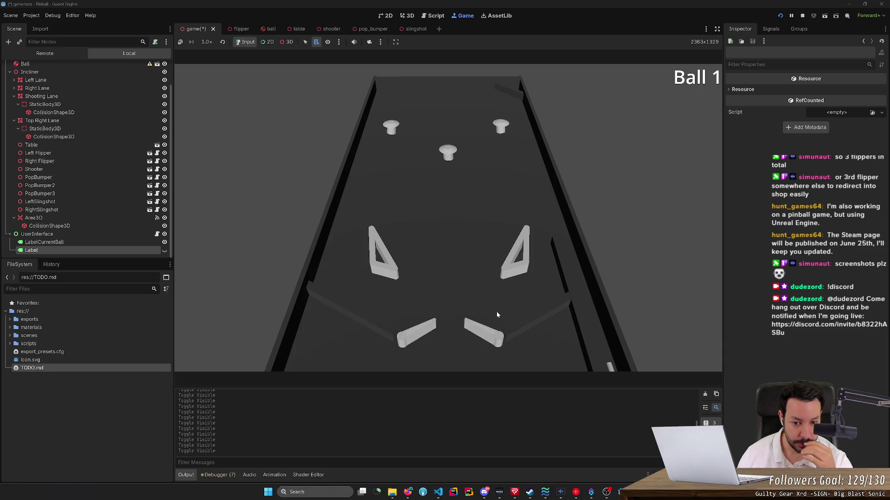
pyautogui.press('Right')
pyautogui.press('Left')
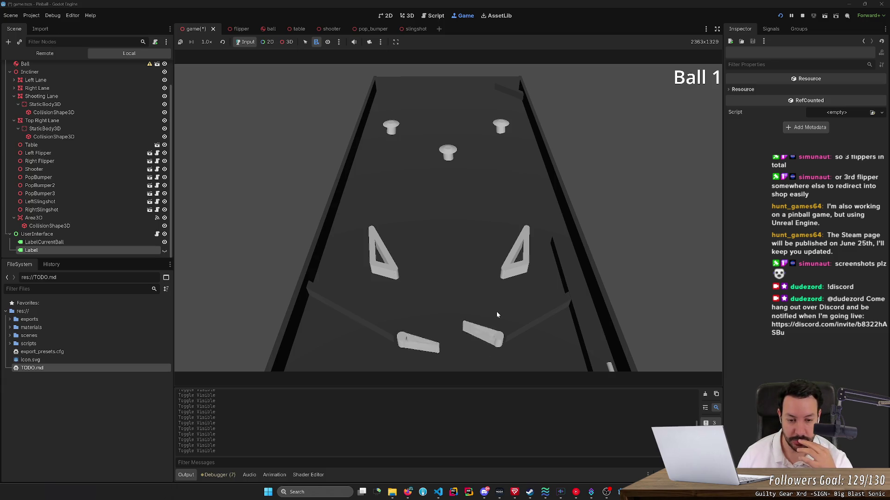
pyautogui.press('Left')
pyautogui.press('Left')
pyautogui.press('Left')
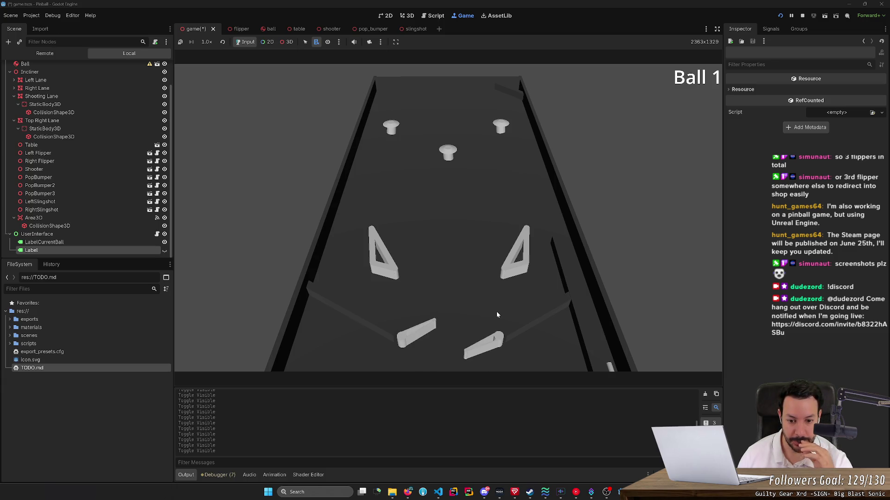
pyautogui.press('Left')
pyautogui.press('Right')
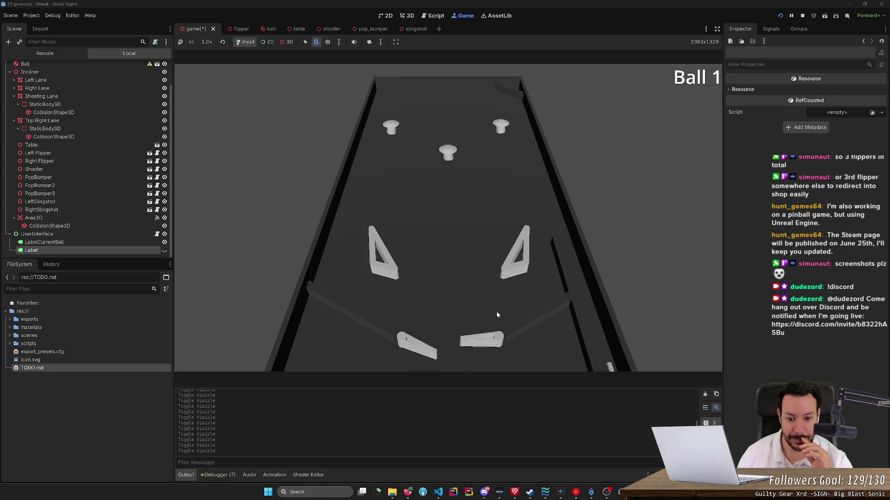
pyautogui.press('Left')
pyautogui.press('Right')
# - Flap both flippers together a few more times, then drop a new ball above them
pyautogui.press('Left')
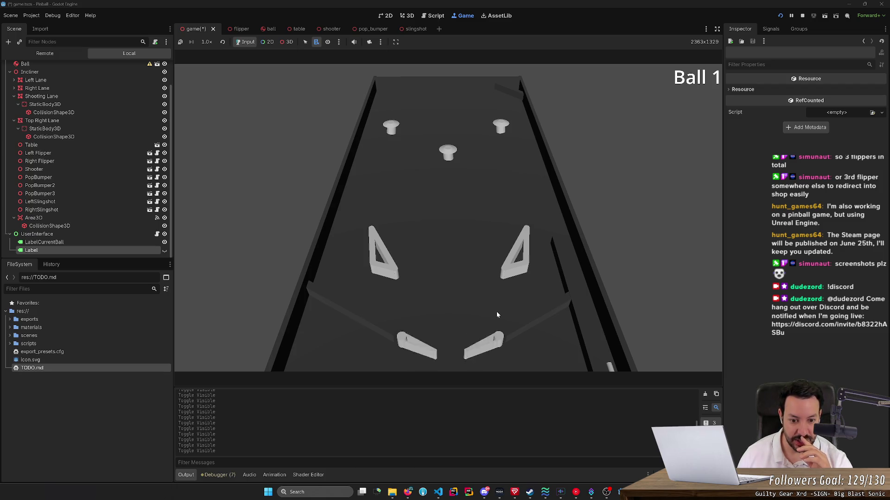
pyautogui.press('Left')
pyautogui.press('Right')
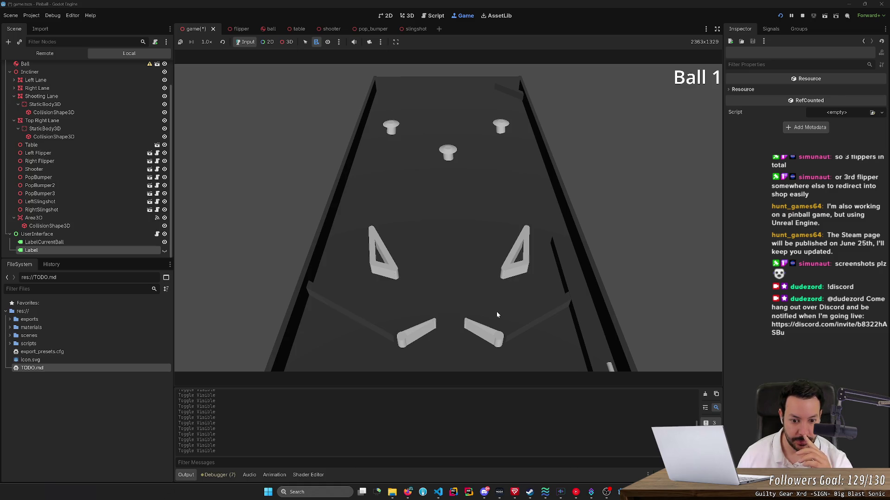
pyautogui.press('Left')
pyautogui.press('Right')
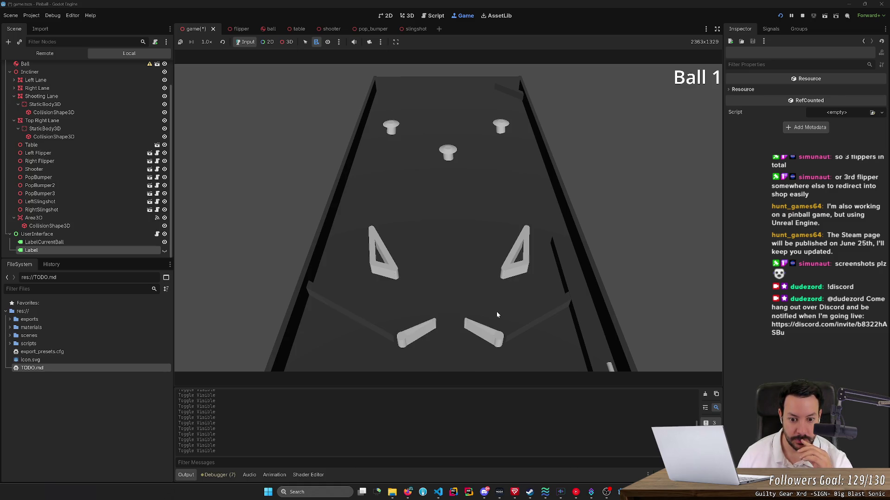
pyautogui.press('Left')
pyautogui.press('Right')
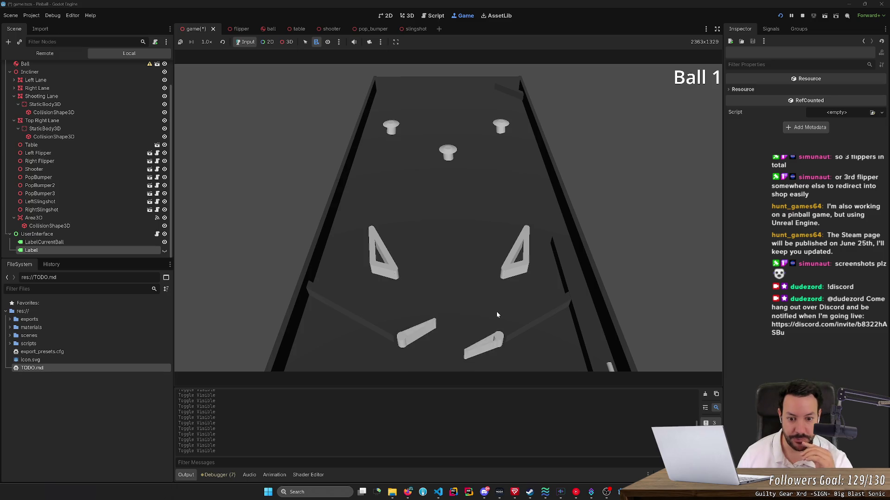
pyautogui.press('Left')
pyautogui.press('Right')
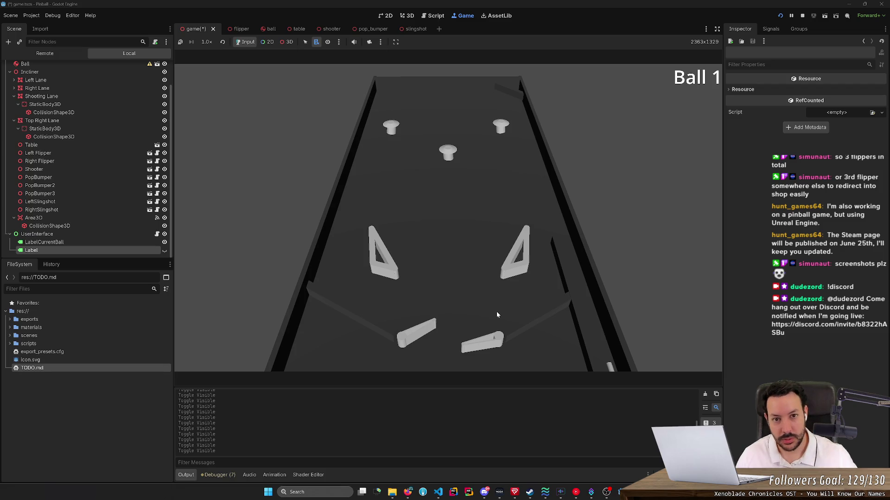
pyautogui.click(497, 315)
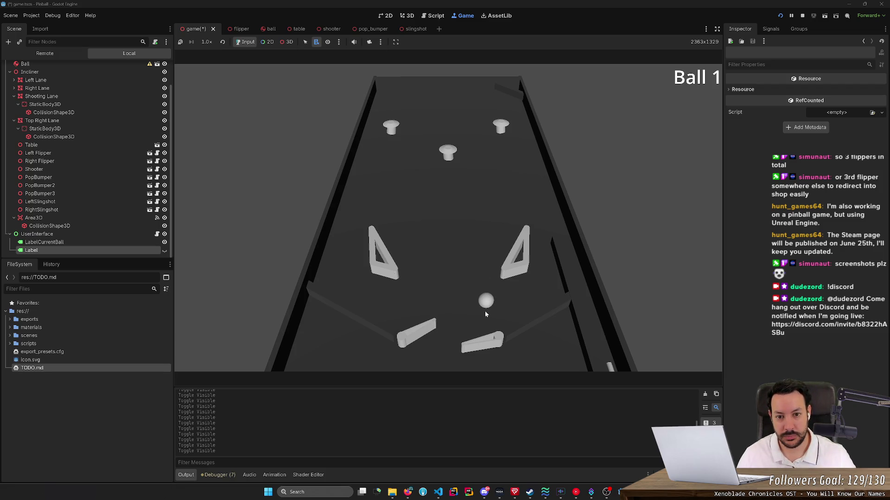
# - Bat the new ball up toward the bumpers and slingshots with both flippers until it drains
pyautogui.press('Left')
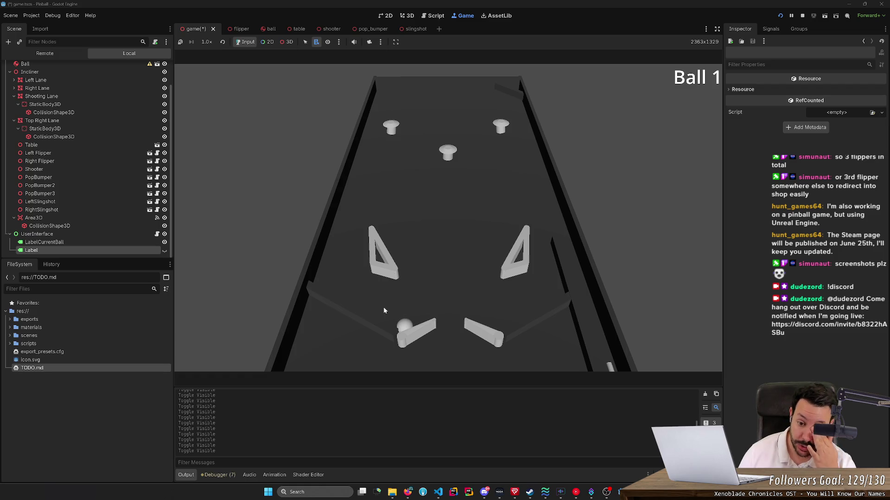
pyautogui.press('Left')
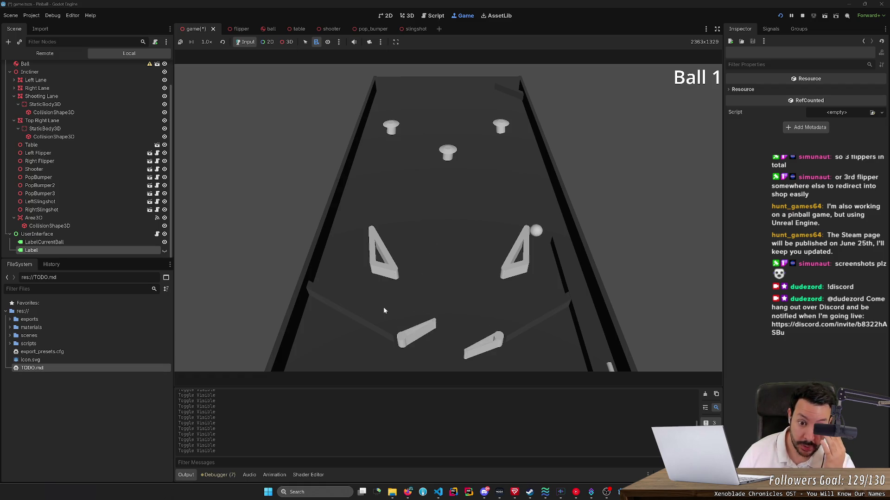
pyautogui.press('Right')
pyautogui.press('Left')
pyautogui.press('Right')
pyautogui.press('Left')
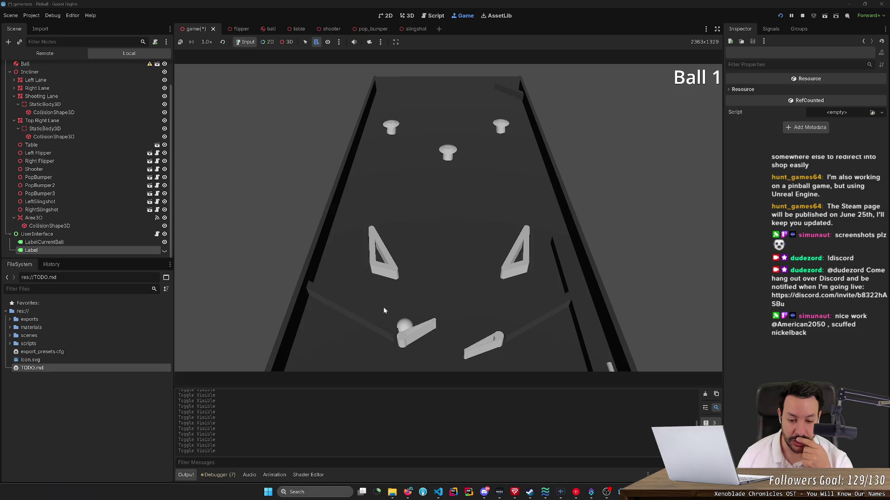
pyautogui.press('Left')
pyautogui.press('Left')
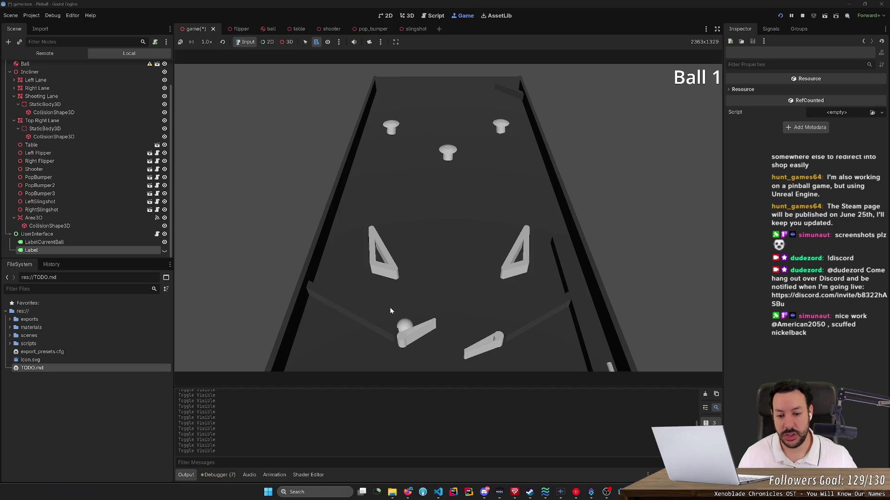
pyautogui.press('Right')
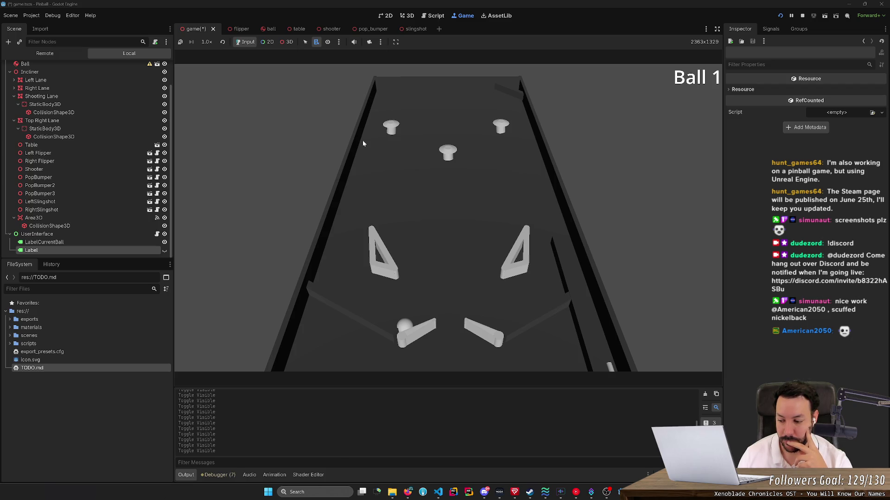
pyautogui.press('Left')
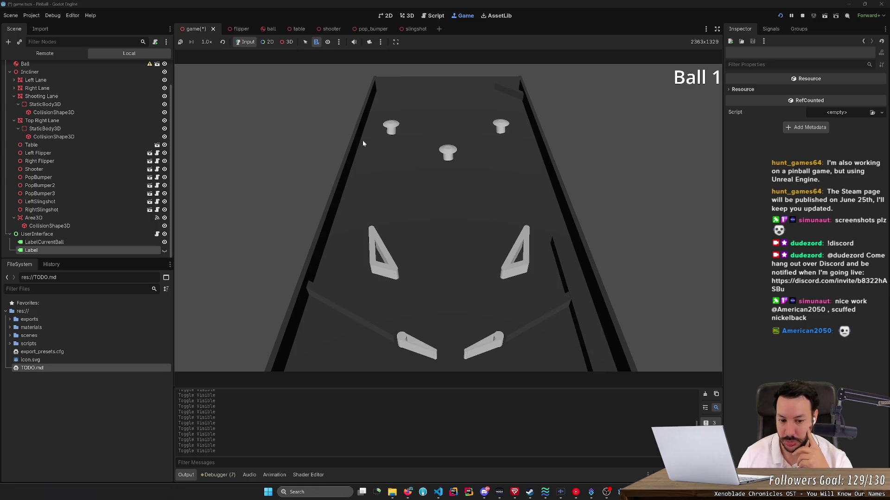
# - Flick the left and right flippers rapidly in alternation to test their swing
pyautogui.press('Left')
pyautogui.press('Right')
pyautogui.press('Right')
pyautogui.press('Left')
pyautogui.press('Right')
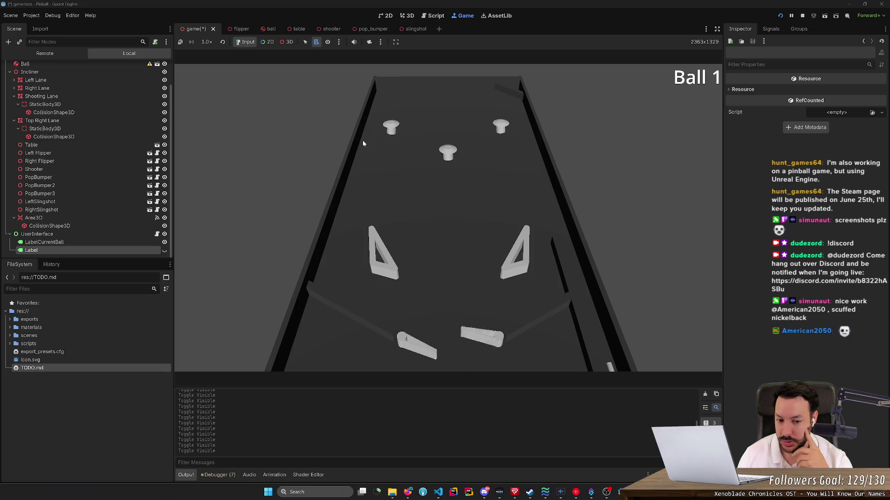
pyautogui.press('Left')
pyautogui.press('Right')
pyautogui.press('Left')
pyautogui.press('Right')
pyautogui.press('Left')
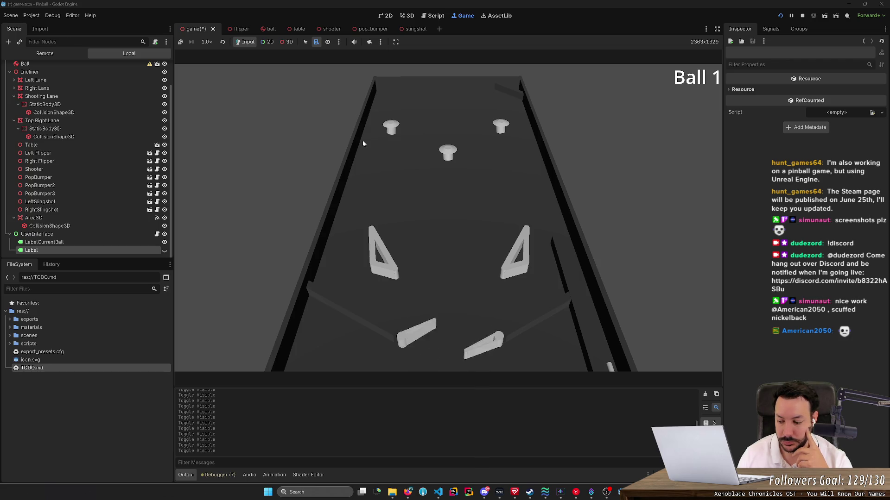
pyautogui.press('Right')
pyautogui.press('Left')
pyautogui.press('Right')
pyautogui.press('Left')
pyautogui.press('Right')
pyautogui.press('Left')
pyautogui.press('Right')
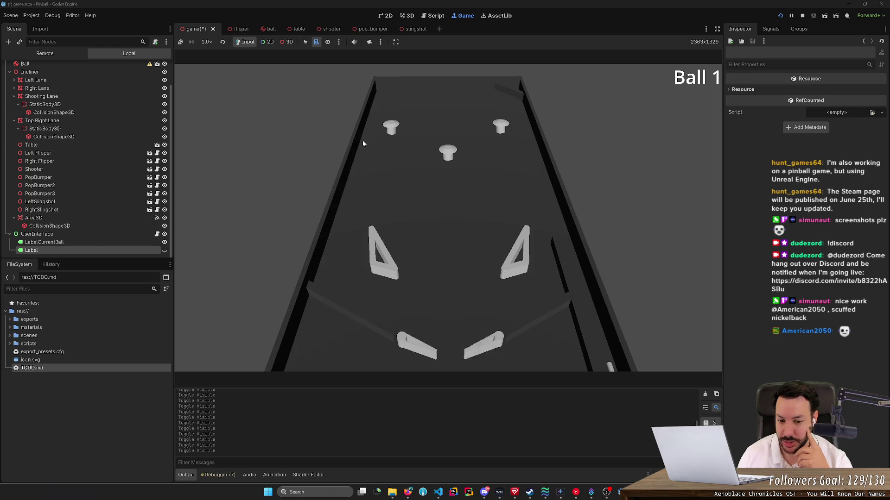
pyautogui.press('Left')
pyautogui.press('Right')
pyautogui.press('Left')
pyautogui.press('Right')
pyautogui.press('Left')
pyautogui.press('Right')
pyautogui.press('Left')
pyautogui.press('Right')
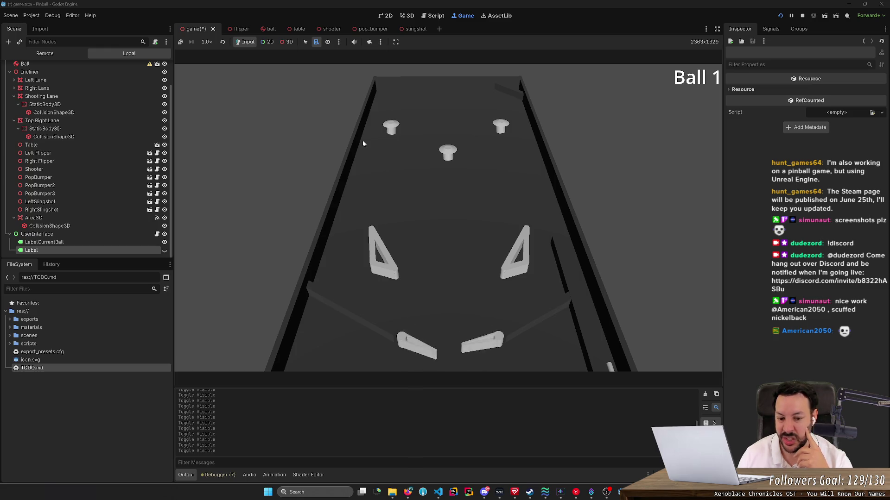
pyautogui.press('Left')
pyautogui.press('Right')
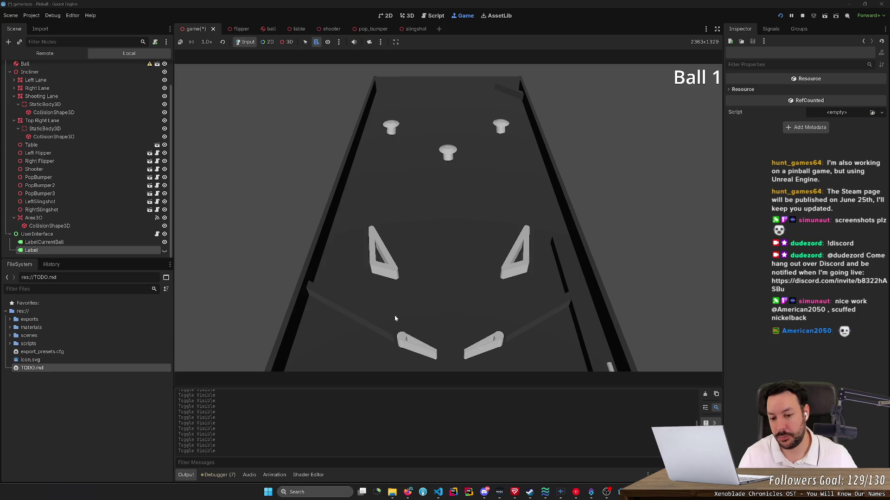
# - Raise the right and left flippers individually to confirm each falls back to rest
pyautogui.press('Right')
pyautogui.press('Left')
pyautogui.press('Right')
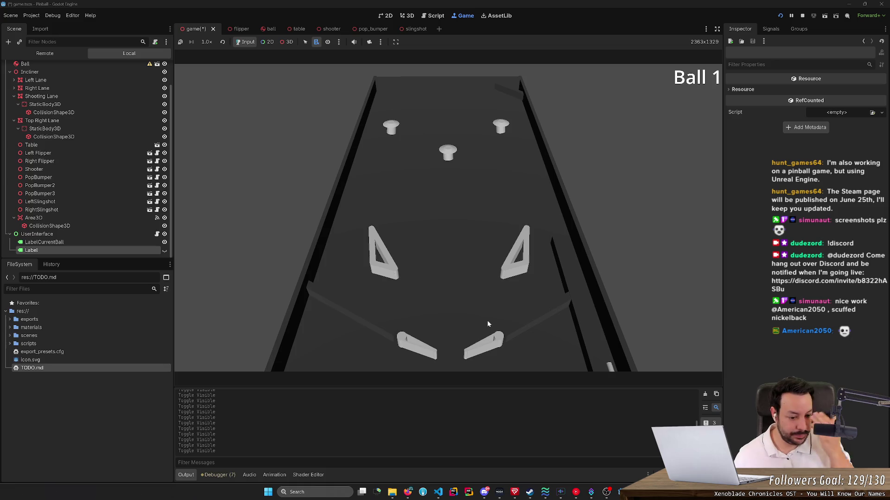
pyautogui.press('Left')
pyautogui.press('Right')
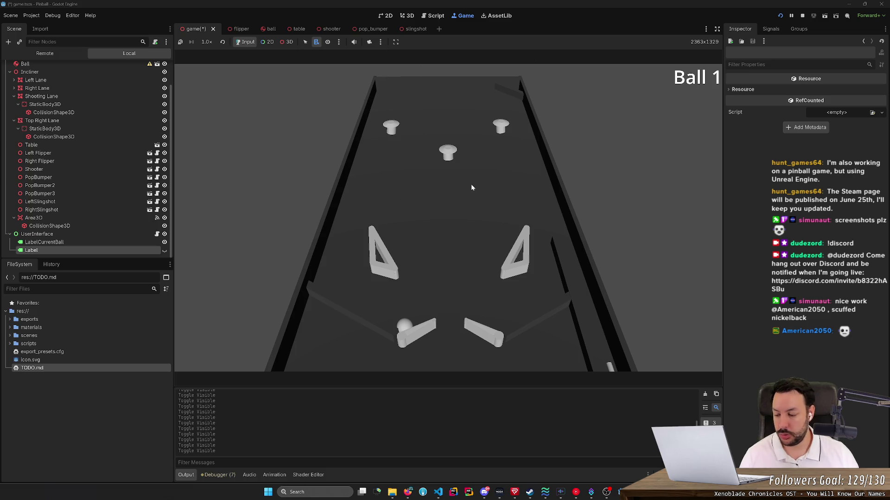
# - Strike the ball up the table with alternating left and right flipper hits
pyautogui.press('Left')
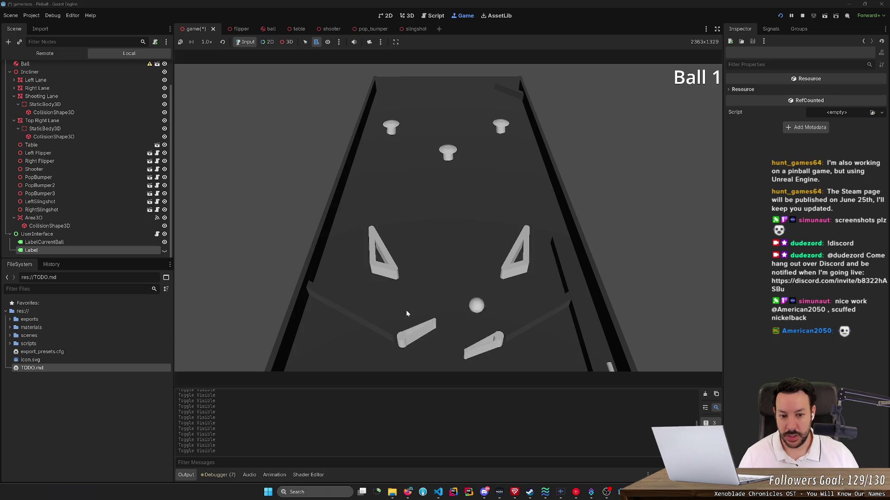
pyautogui.press('Right')
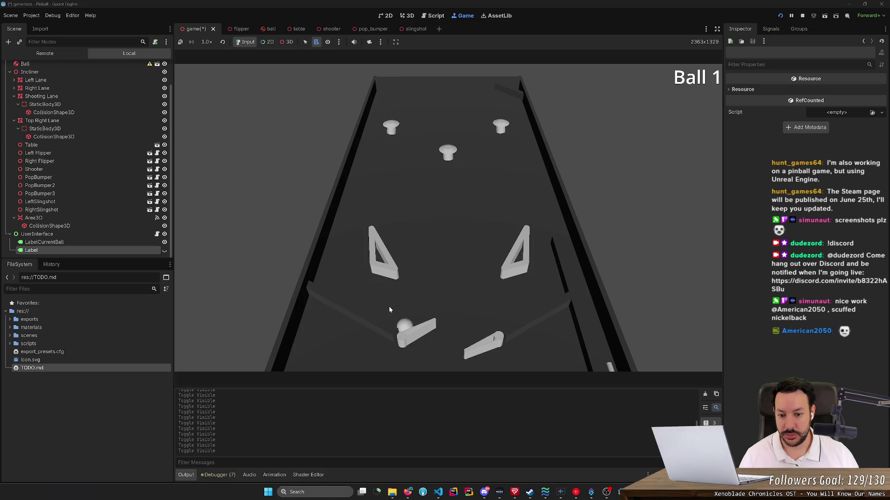
pyautogui.press('Left')
pyautogui.press('Left')
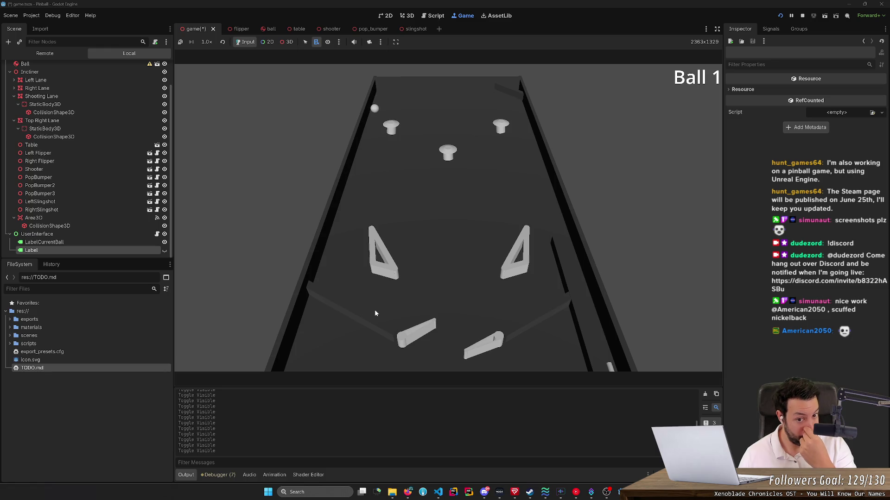
pyautogui.press('Right')
pyautogui.press('Left')
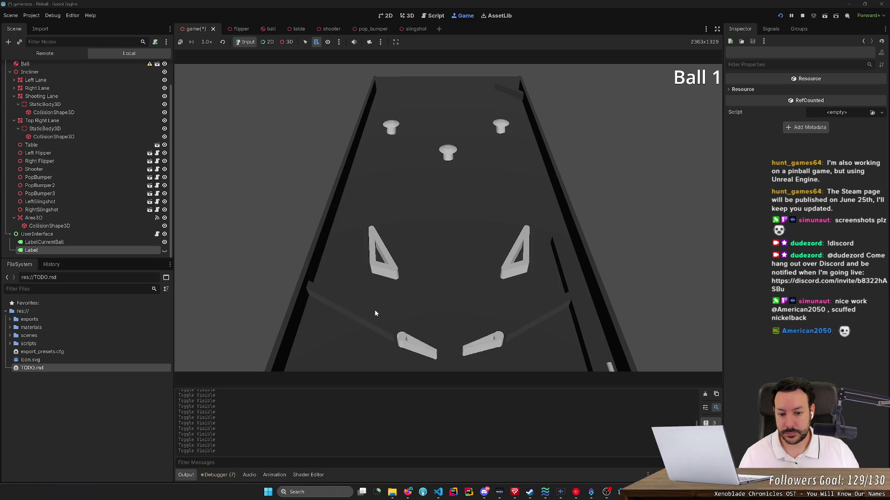
# - Flick both flippers rapidly at the descending ball until it drains, then send a new ball up the right lane
pyautogui.press('Right')
pyautogui.press('Left')
pyautogui.press('Right')
pyautogui.press('Left')
pyautogui.press('Right')
pyautogui.press('Left')
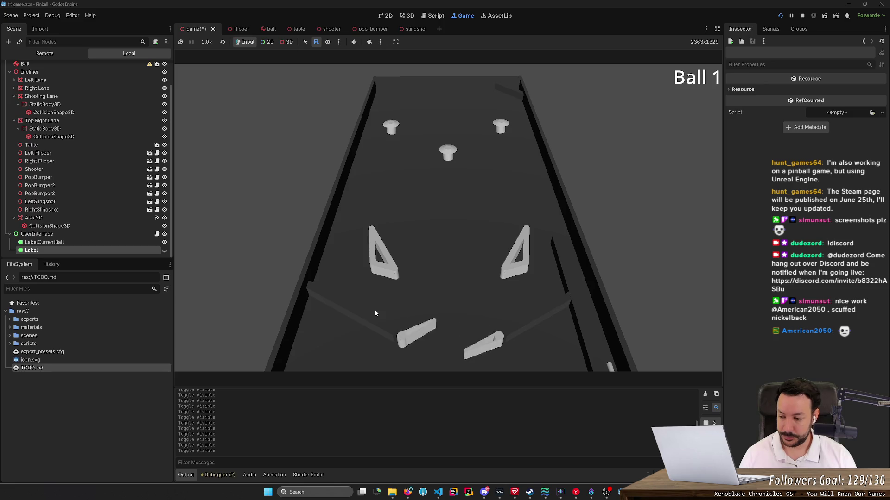
pyautogui.press('Right')
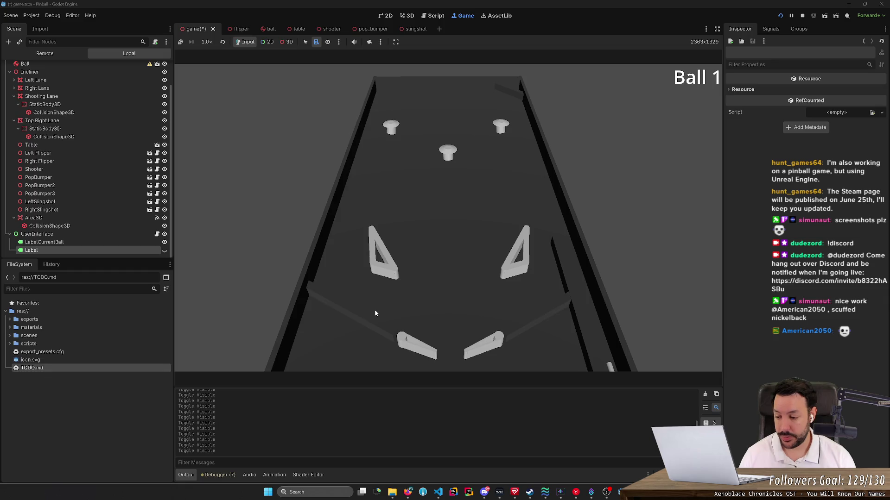
pyautogui.press('Left')
pyautogui.press('Right')
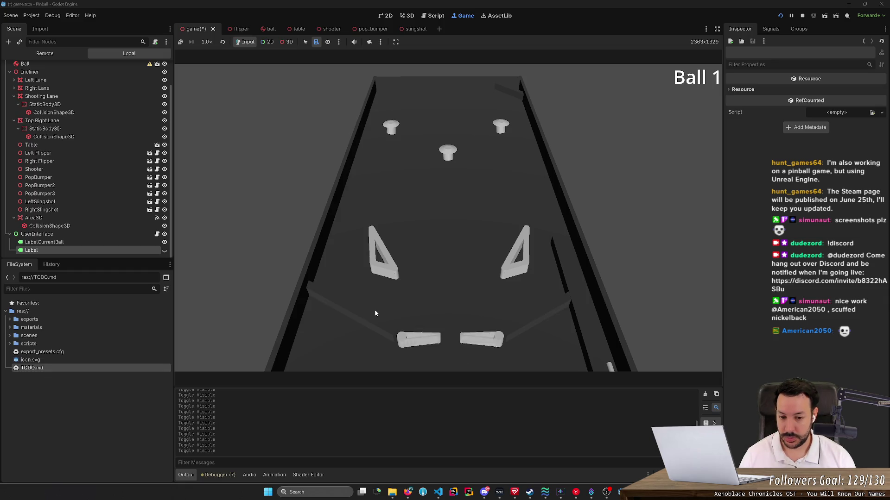
pyautogui.press('Right')
pyautogui.press('Left')
pyautogui.press('Right')
pyautogui.press('Left')
pyautogui.press('Left')
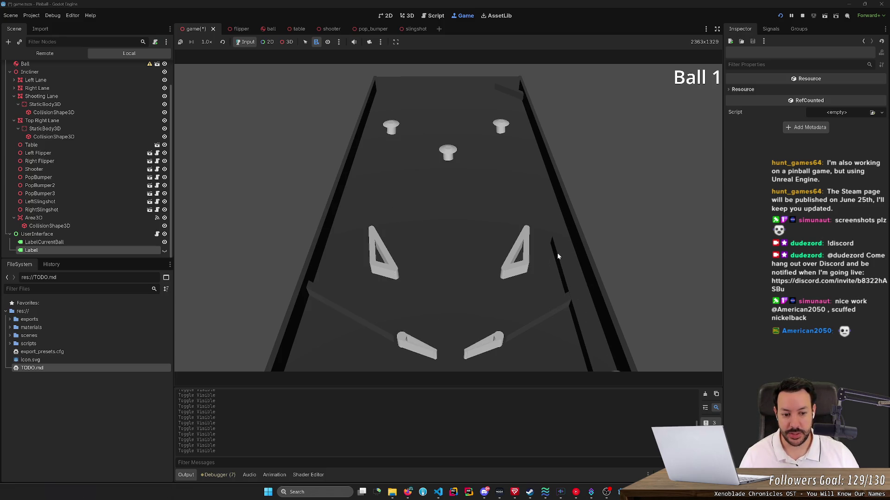
pyautogui.press('Left')
pyautogui.press('Left')
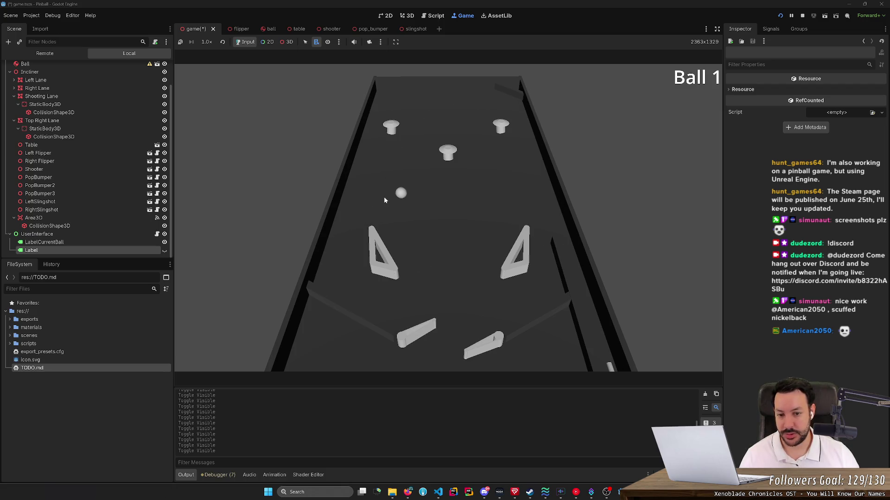
# - Keep the ball in play by flicking both flippers as it returns down the table
pyautogui.press('Left')
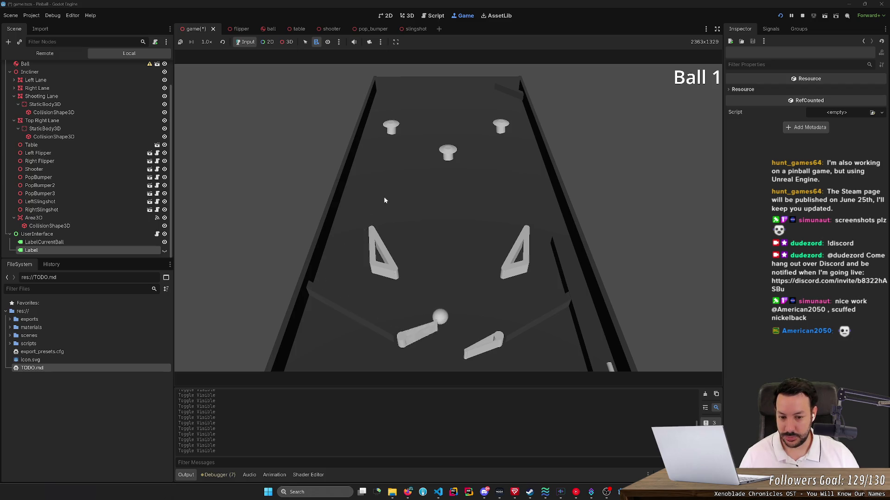
pyautogui.press('Right')
pyautogui.press('Left')
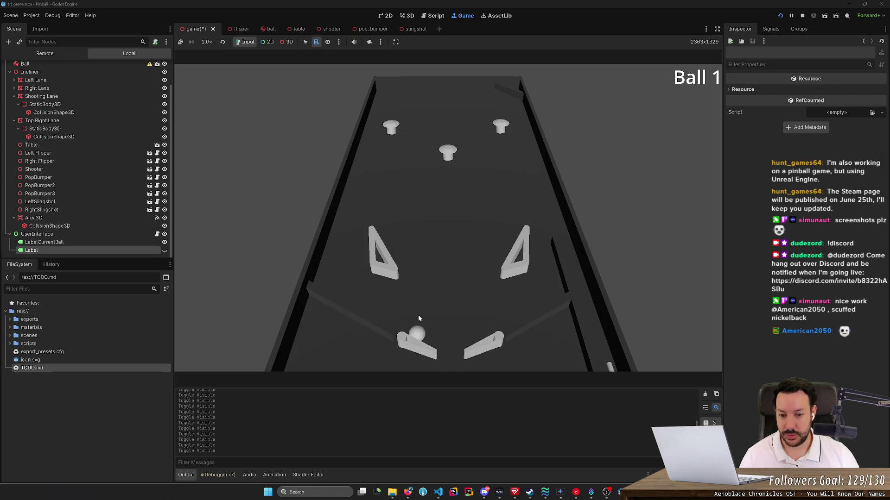
pyautogui.press('Left')
pyautogui.press('Right')
pyautogui.press('Right')
pyautogui.press('Left')
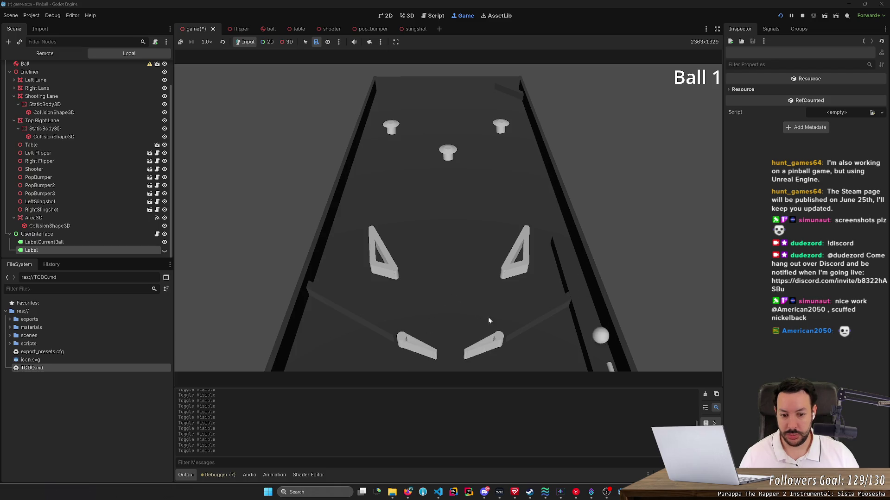
pyautogui.press('Right')
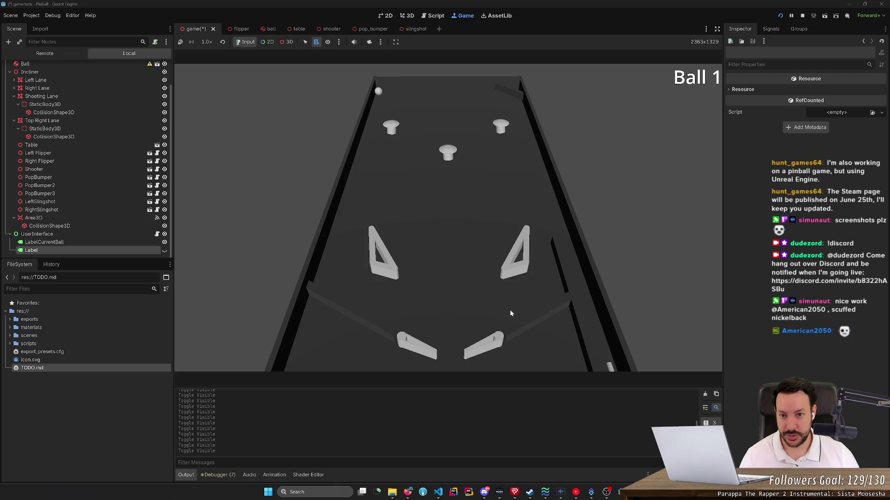
pyautogui.press('Right')
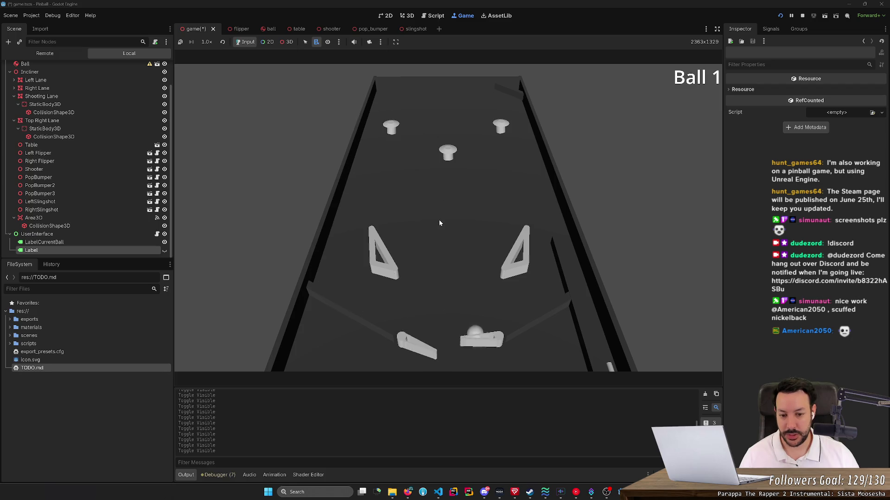
pyautogui.press('Left')
pyautogui.press('Right')
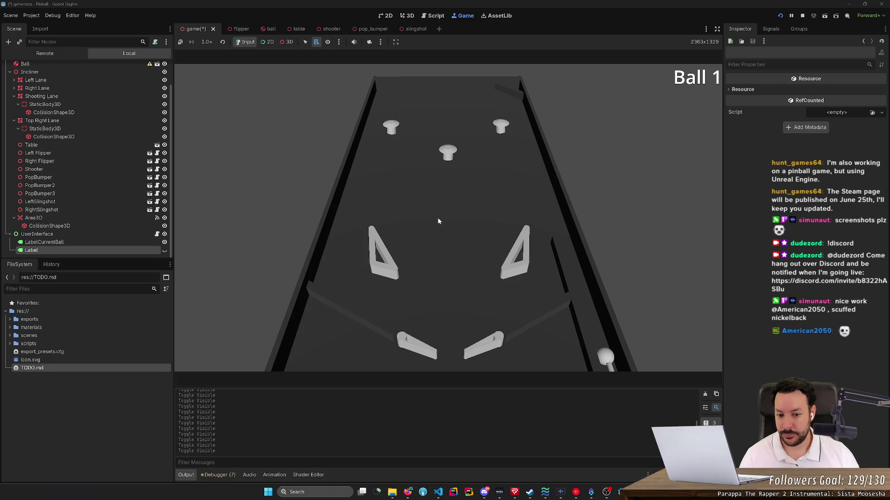
pyautogui.press('Left')
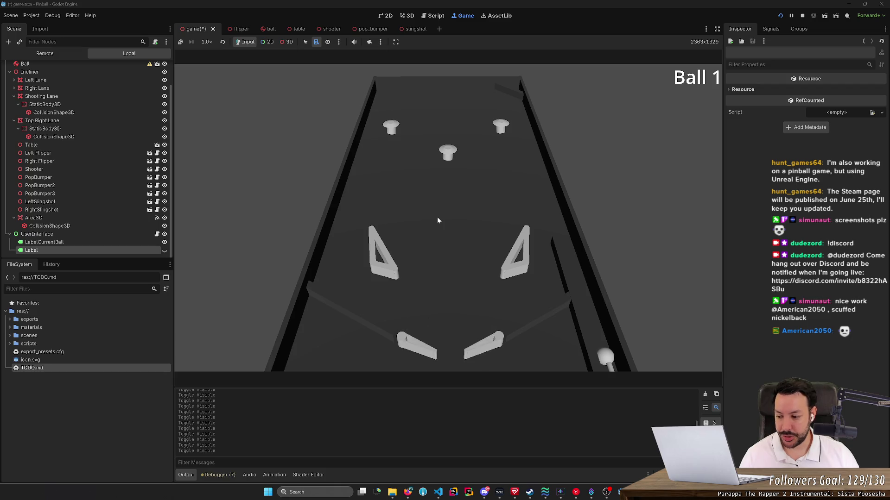
pyautogui.press('Right')
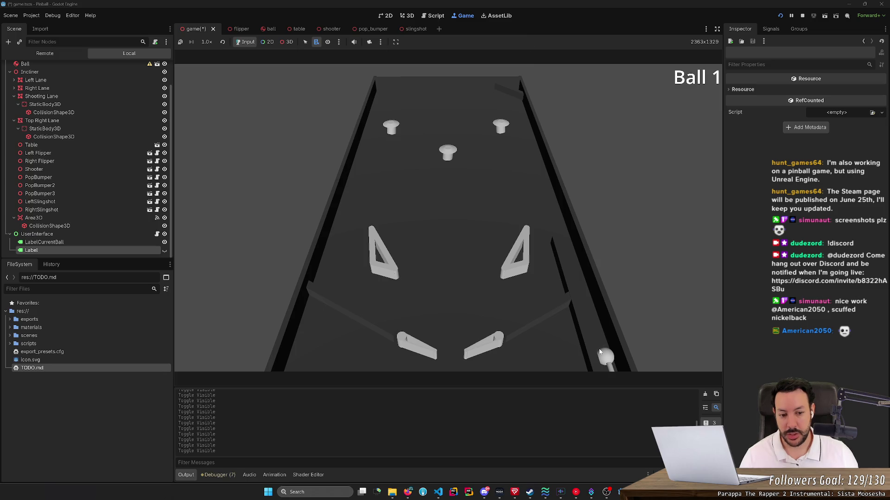
# - Launch a ball out of the shooting lane and send it back up with both flippers until it drains
pyautogui.press('space')
pyautogui.press('Left')
pyautogui.press('Right')
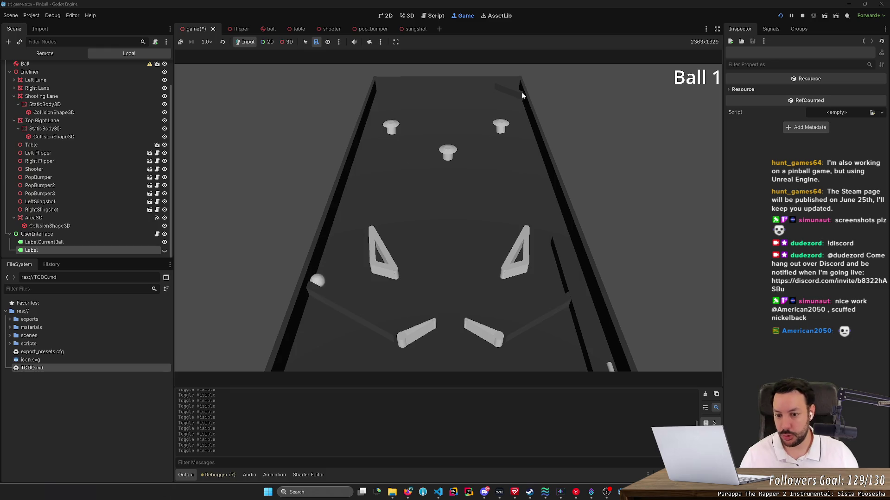
pyautogui.press('Left')
pyautogui.press('Right')
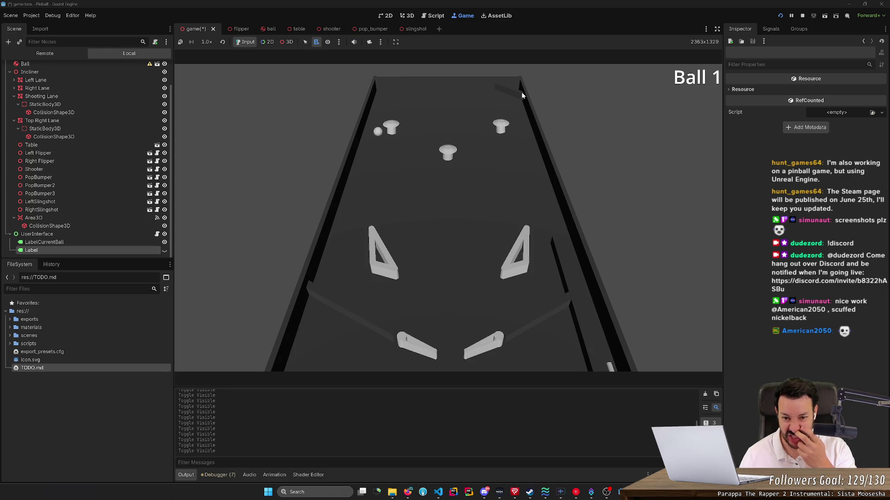
pyautogui.press('Left')
pyautogui.press('Right')
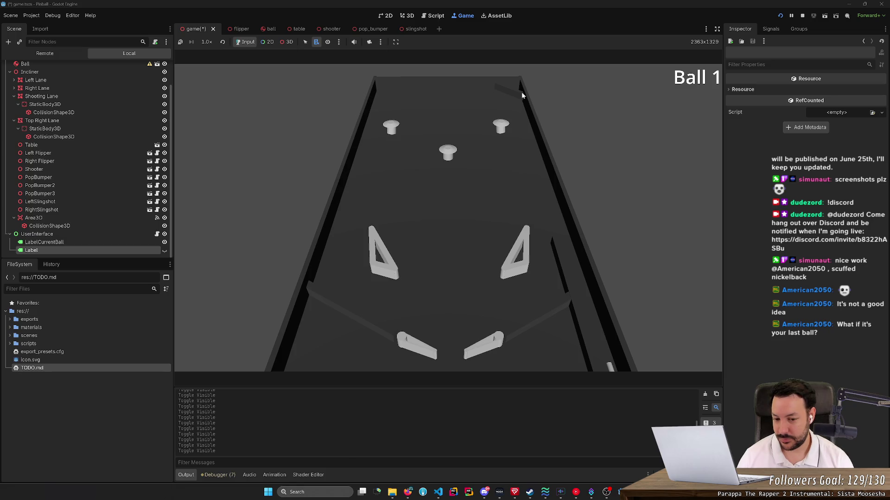
# - Alternate the flippers, fire two more balls up the shooting lane, and raise both flippers
pyautogui.press('Left')
pyautogui.press('Right')
pyautogui.press('Left')
pyautogui.press('Right')
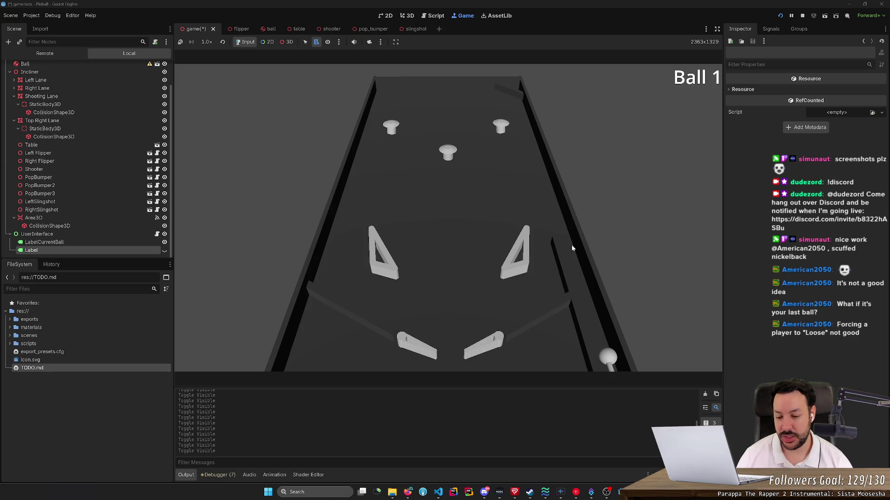
pyautogui.press('space')
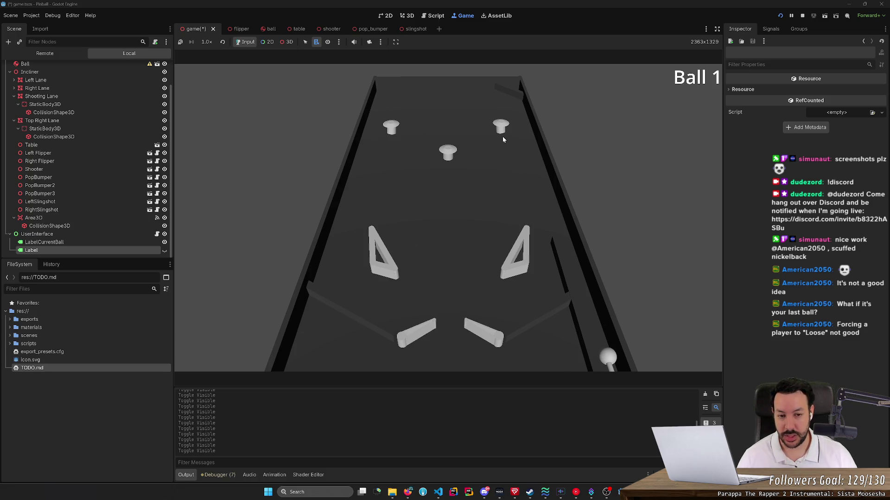
pyautogui.press('space')
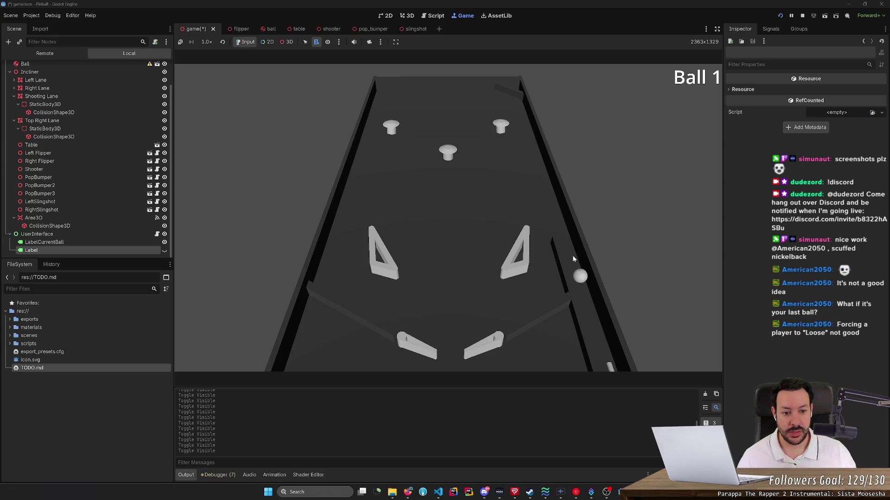
pyautogui.press('Left')
pyautogui.press('Right')
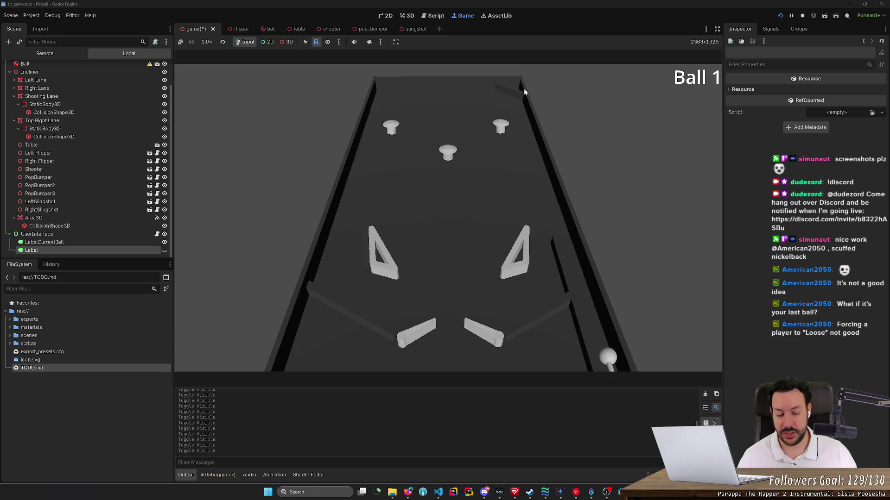
# - Launch the ball from the shooter lane and bat it upward with rapid flicks of both flippers
pyautogui.press('space')
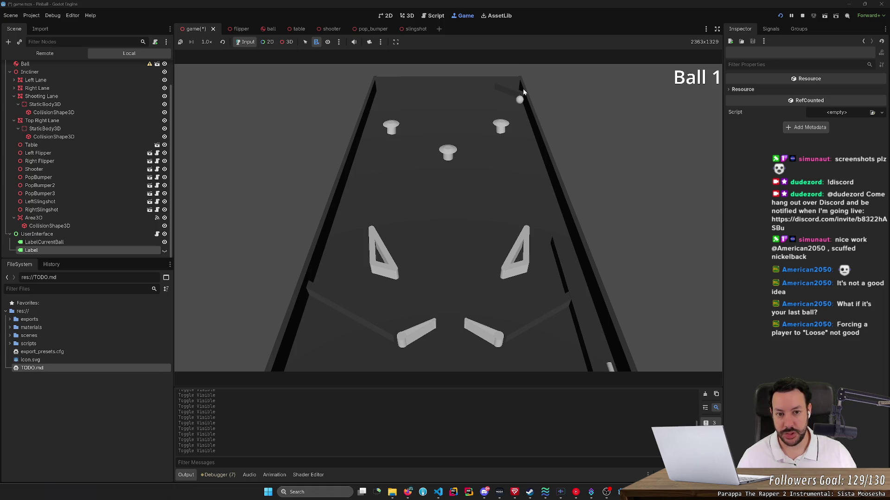
pyautogui.press('Left')
pyautogui.press('Right')
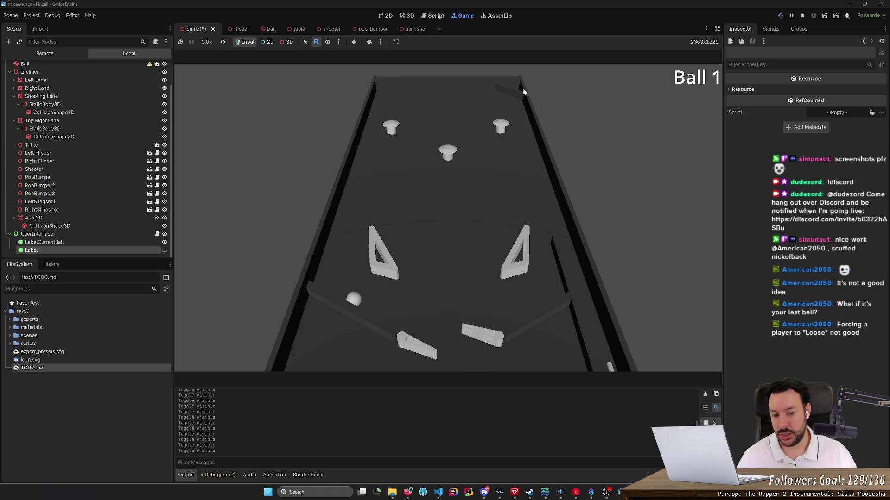
pyautogui.press('Left')
pyautogui.press('Right')
pyautogui.press('Right')
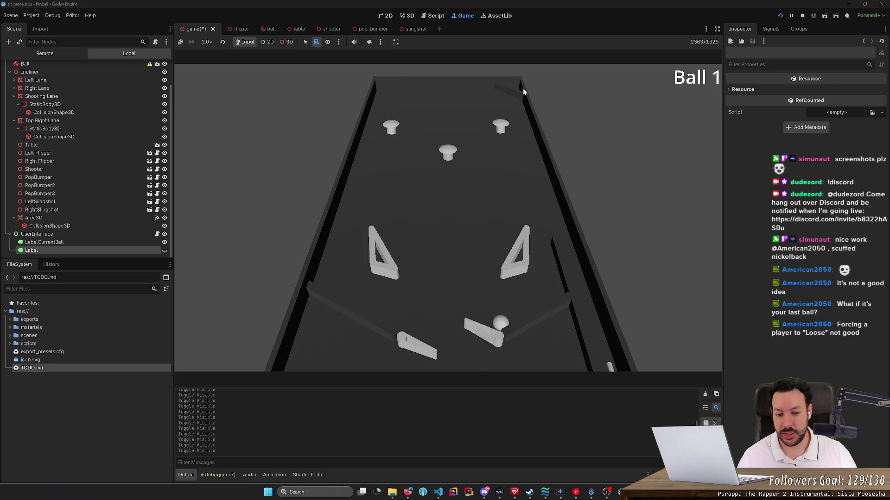
pyautogui.press('Left')
pyautogui.press('Right')
pyautogui.press('Left')
pyautogui.press('Right')
pyautogui.press('Left')
pyautogui.press('Right')
pyautogui.press('Left')
pyautogui.press('Right')
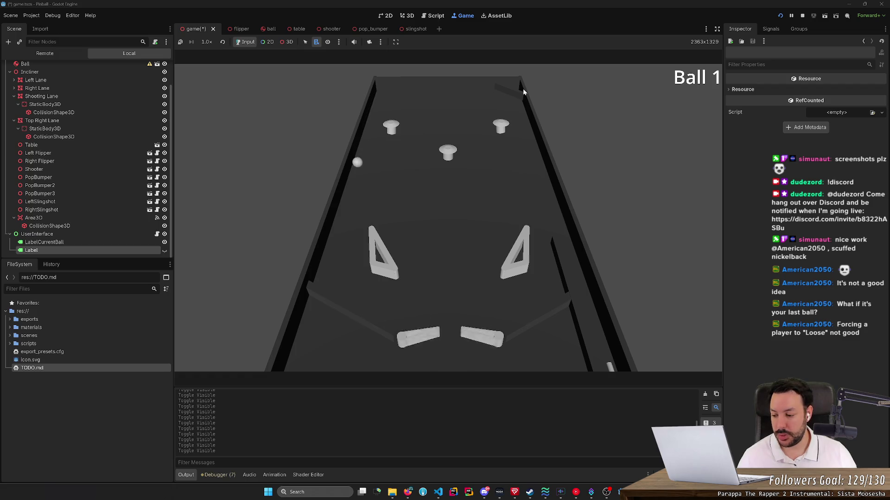
pyautogui.press('Left')
pyautogui.press('Right')
pyautogui.press('Right')
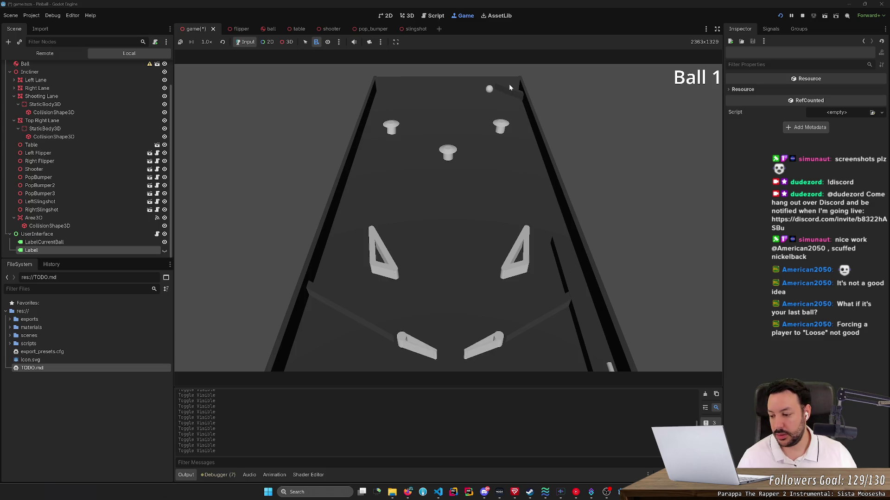
# - Trap the ball on the raised left flipper and flick it up to the top of the table
pyautogui.press('Left')
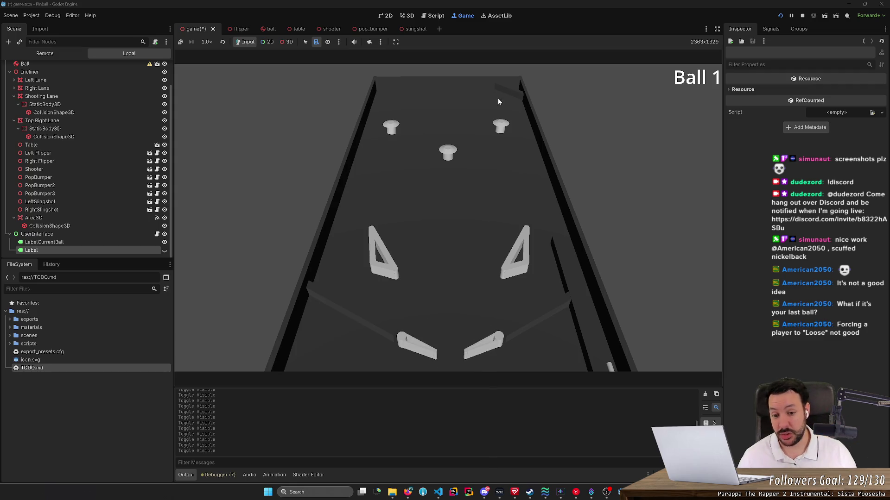
pyautogui.press('Left')
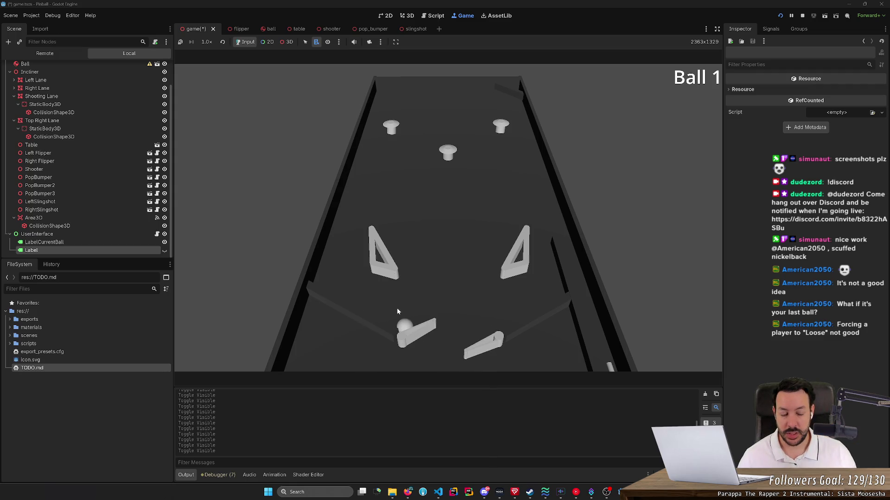
pyautogui.press('Left')
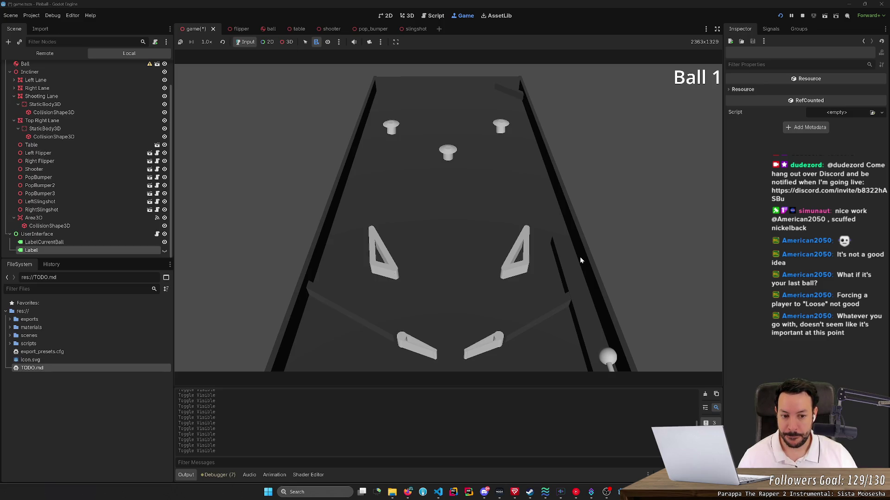
# - Launch the ball and flick it back up the playfield with the left and right flippers
pyautogui.press('Left')
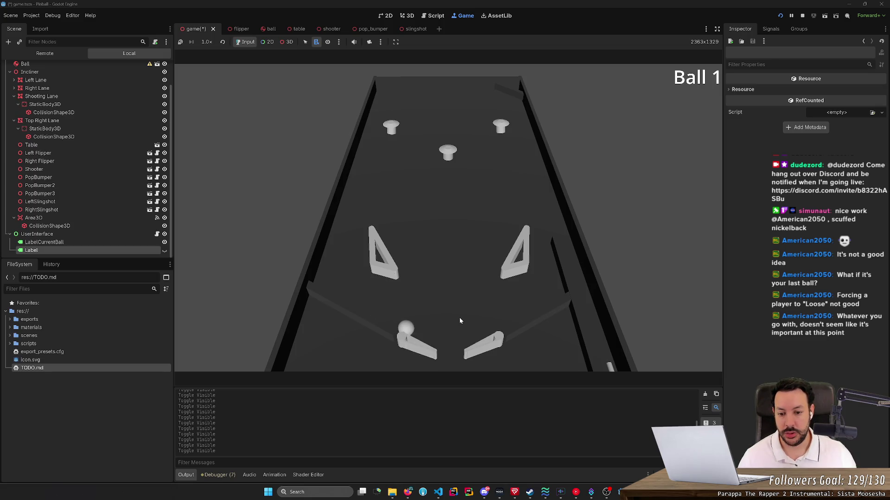
pyautogui.press('Left')
pyautogui.press('Left')
pyautogui.press('Right')
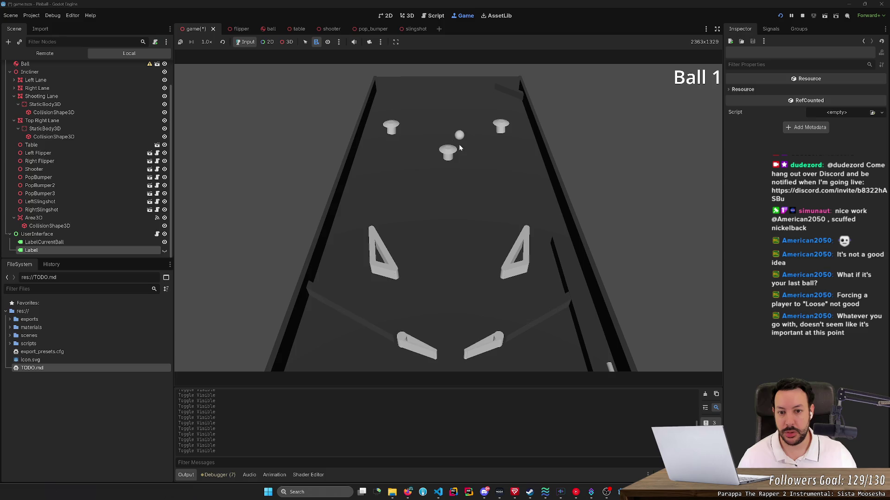
pyautogui.press('Left')
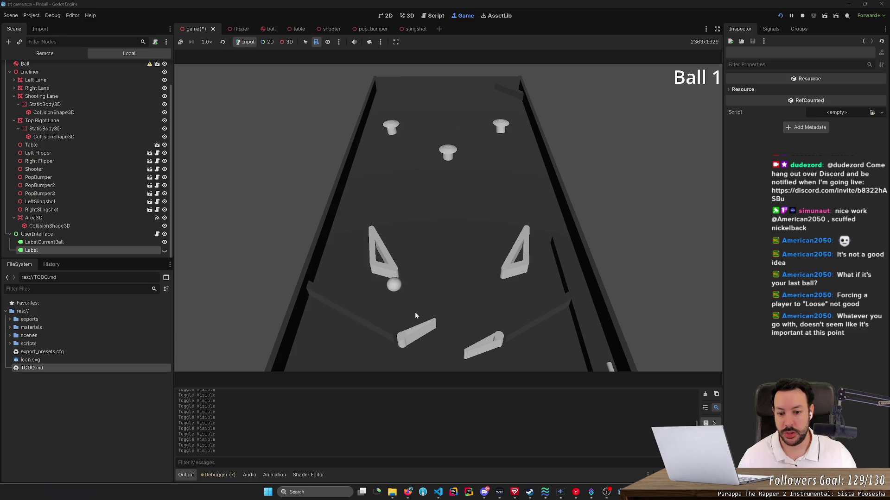
pyautogui.press('Right')
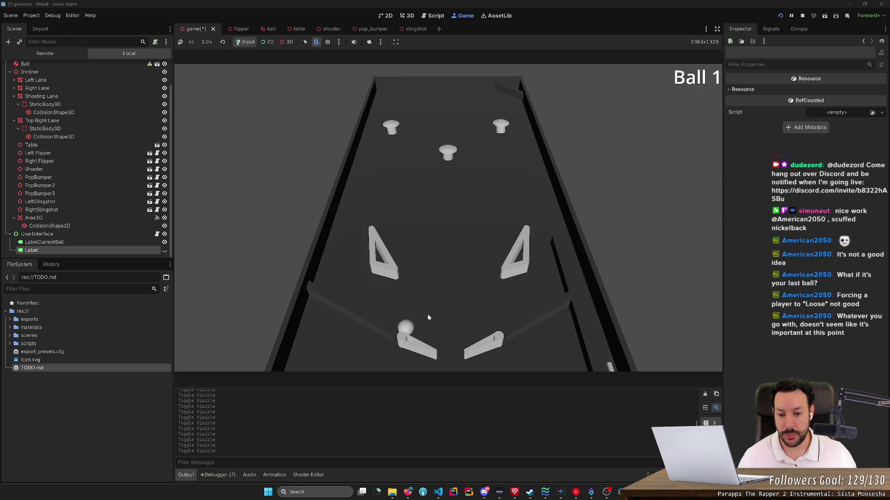
pyautogui.press('Left')
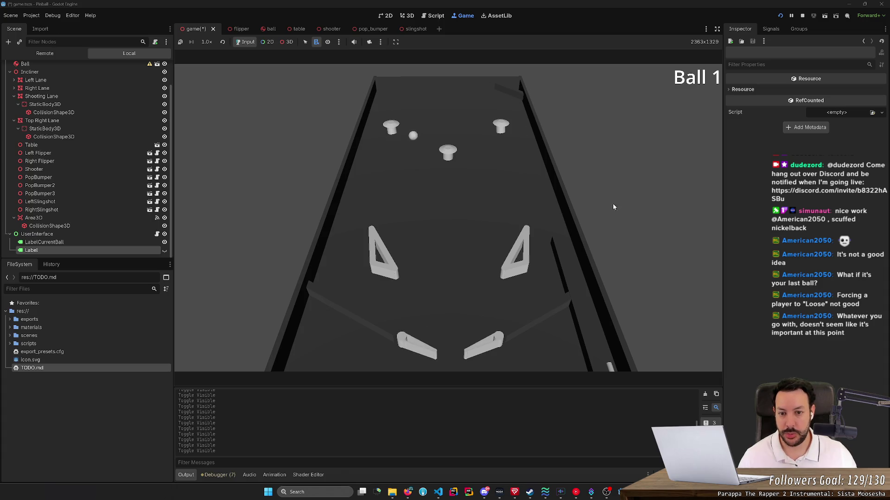
pyautogui.press('Left')
pyautogui.press('Left')
pyautogui.press('Right')
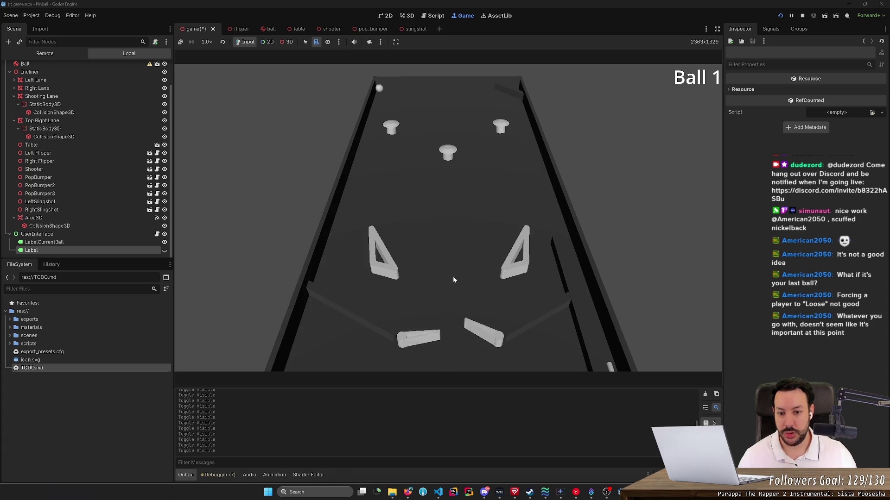
pyautogui.press('Left')
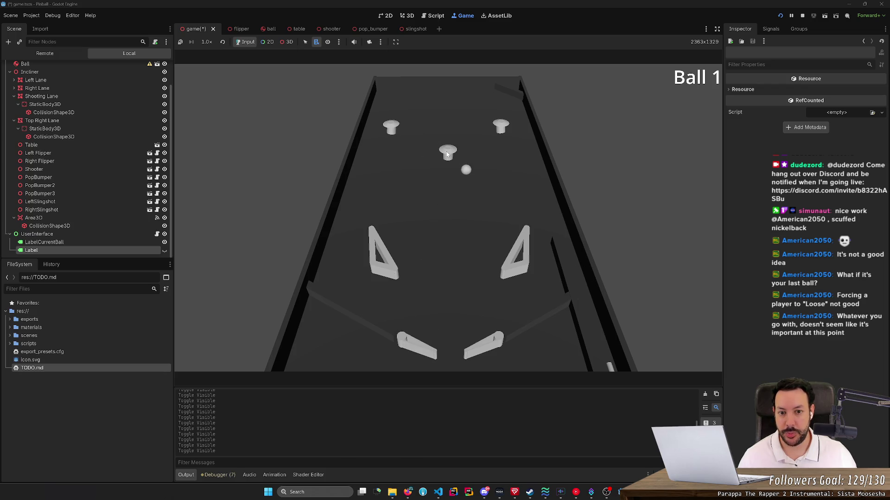
# - Keep the ball alive, flicking it to the top of the table with both flippers
pyautogui.press('Left')
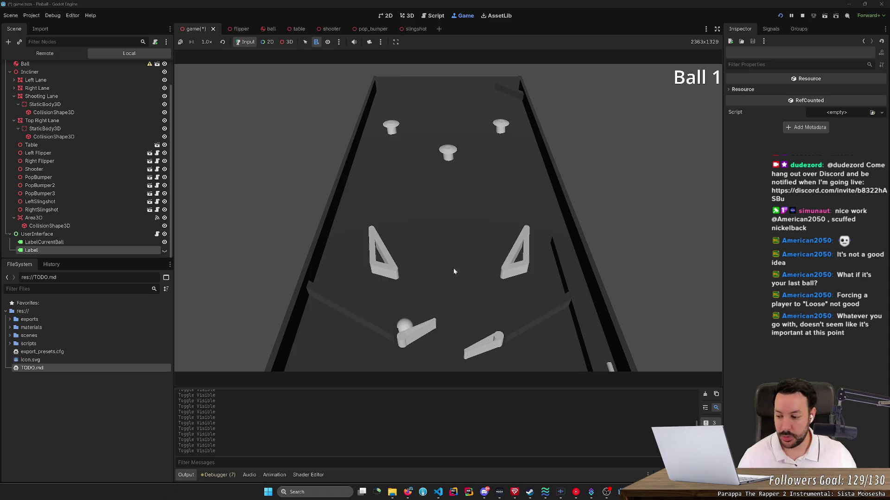
pyautogui.press('Right')
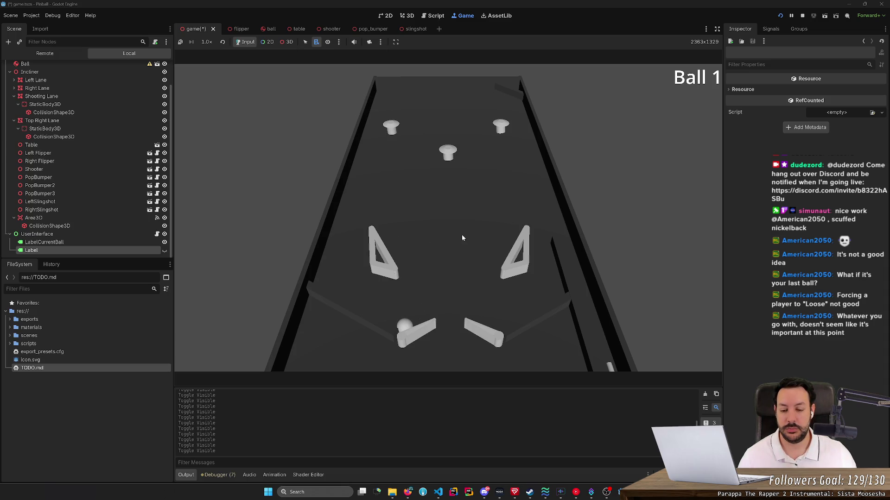
pyautogui.press('Left')
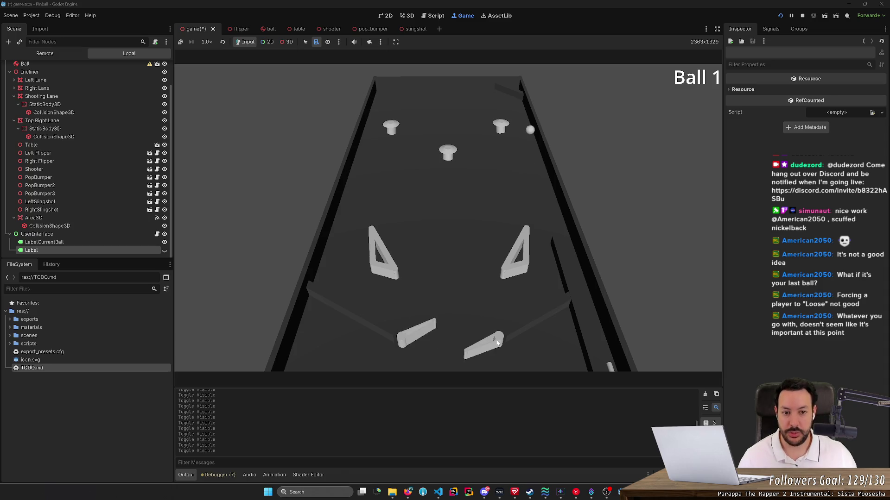
pyautogui.press('Left')
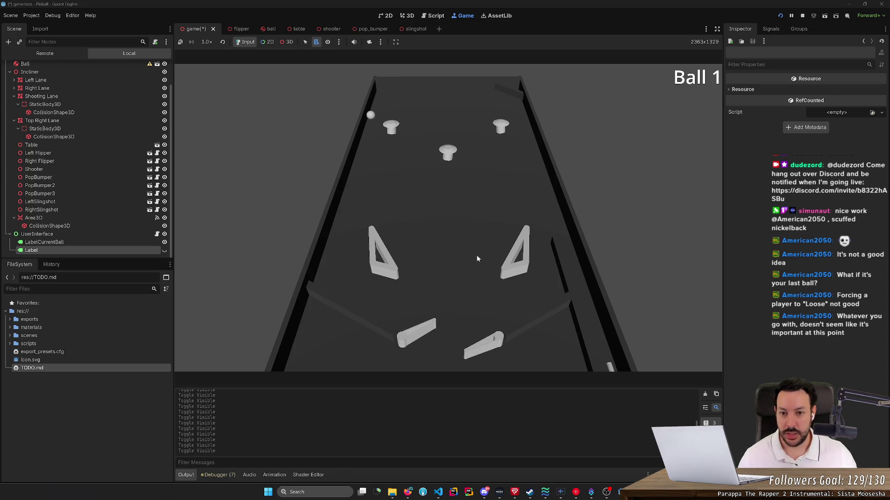
pyautogui.press('Left')
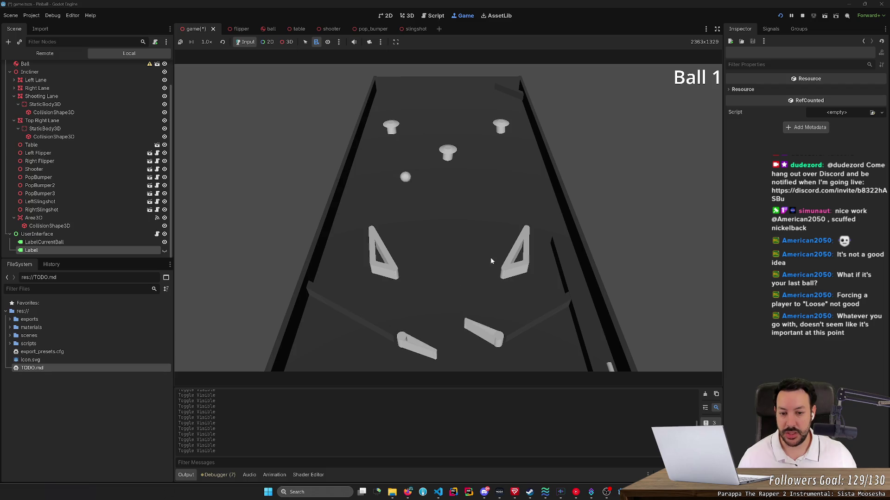
pyautogui.press('Left')
pyautogui.press('Right')
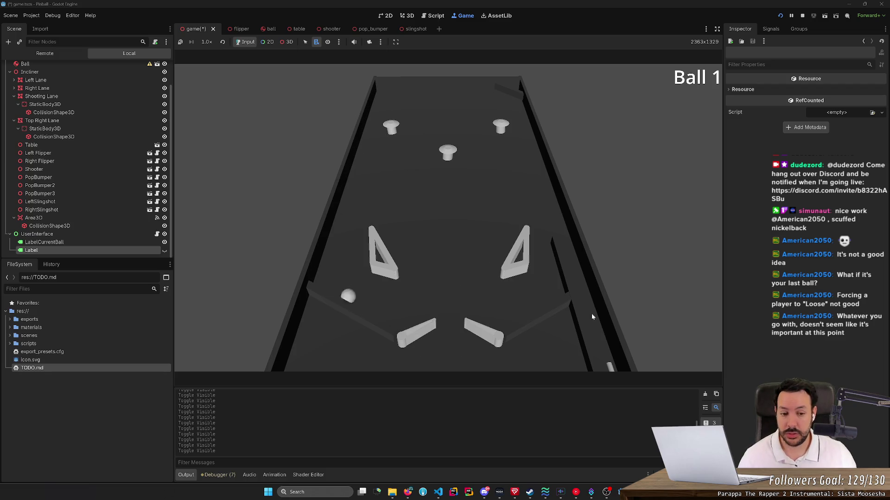
pyautogui.press('Left')
pyautogui.press('Right')
# - Fire the ball up the shooter lane with Space, flip it toward the top-right, and relaunch
pyautogui.press('space')
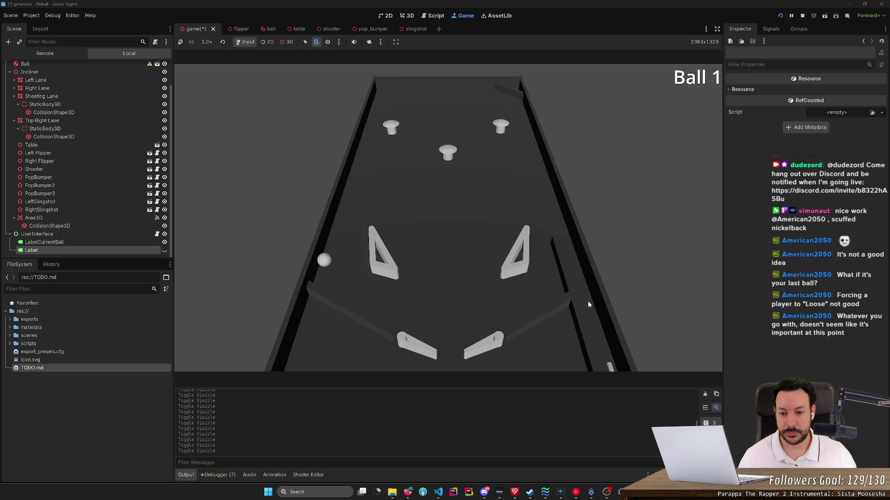
pyautogui.press('Left')
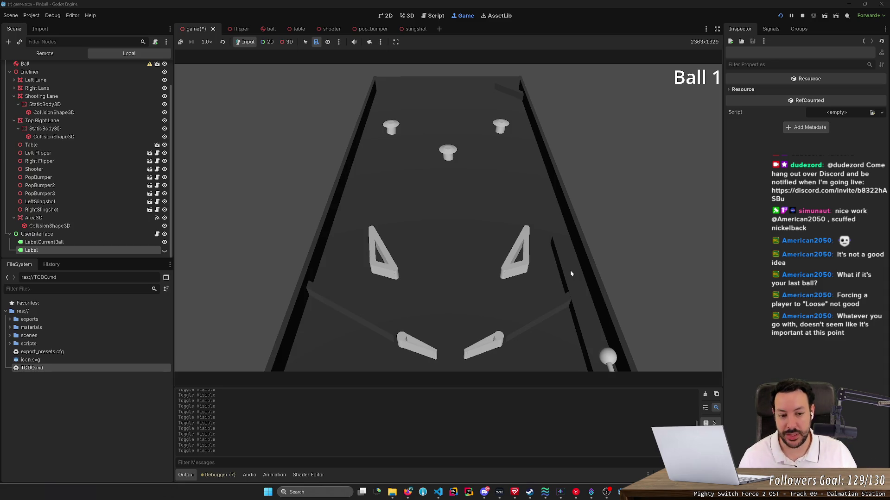
pyautogui.press('space')
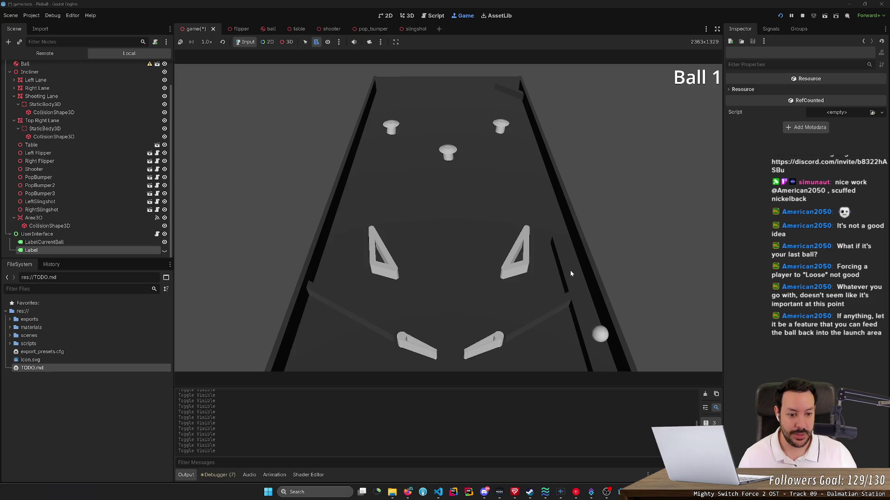
# - Relaunch with Space and flip the ball up toward the top-right pop bumper and lane
pyautogui.press('space')
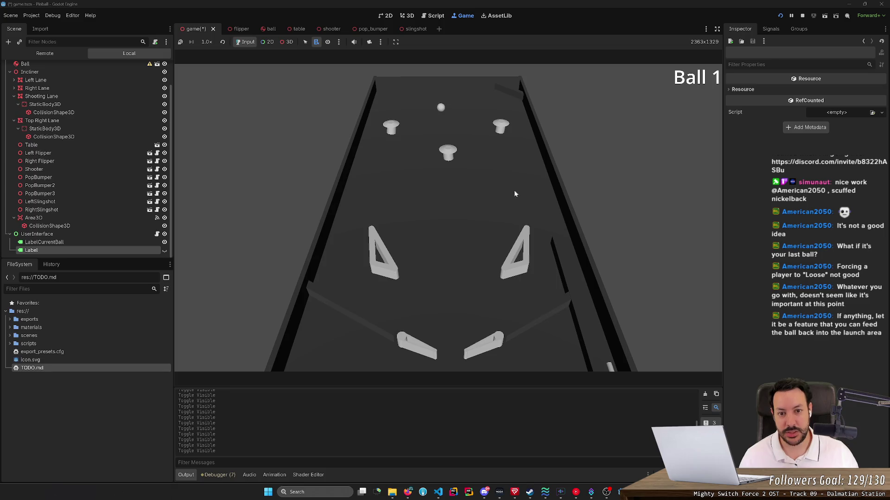
pyautogui.press('Left')
pyautogui.press('Right')
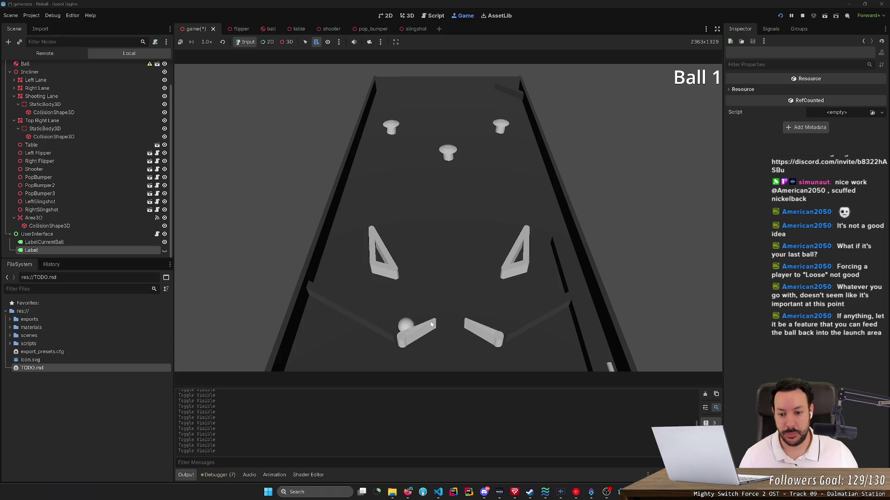
pyautogui.press('Left')
pyautogui.press('Right')
pyautogui.press('Left')
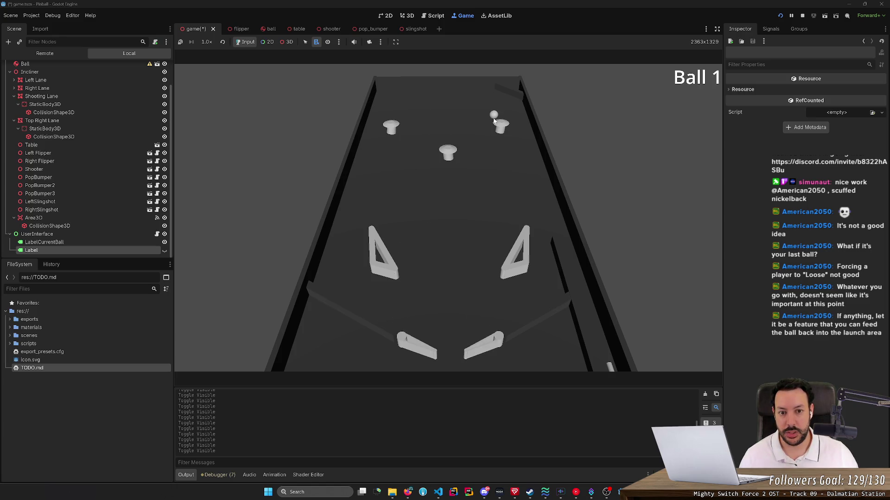
pyautogui.press('Left')
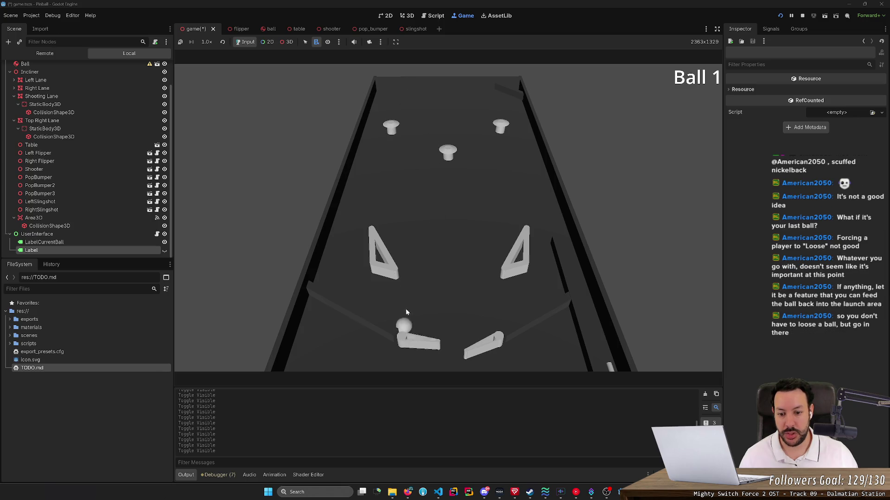
pyautogui.press('Right')
pyautogui.press('Left')
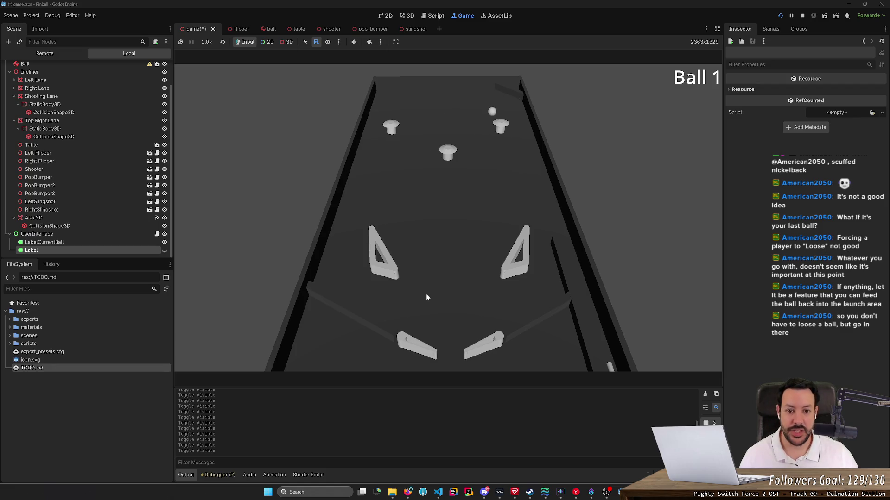
pyautogui.press('Right')
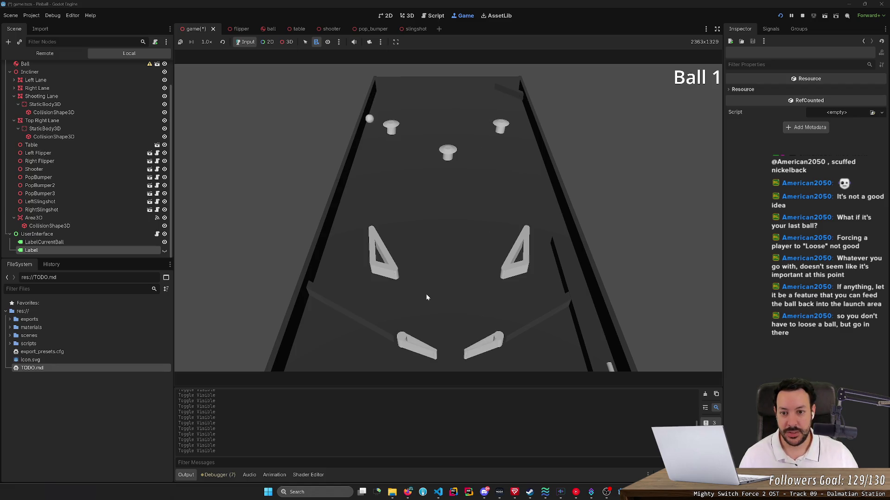
pyautogui.press('Left')
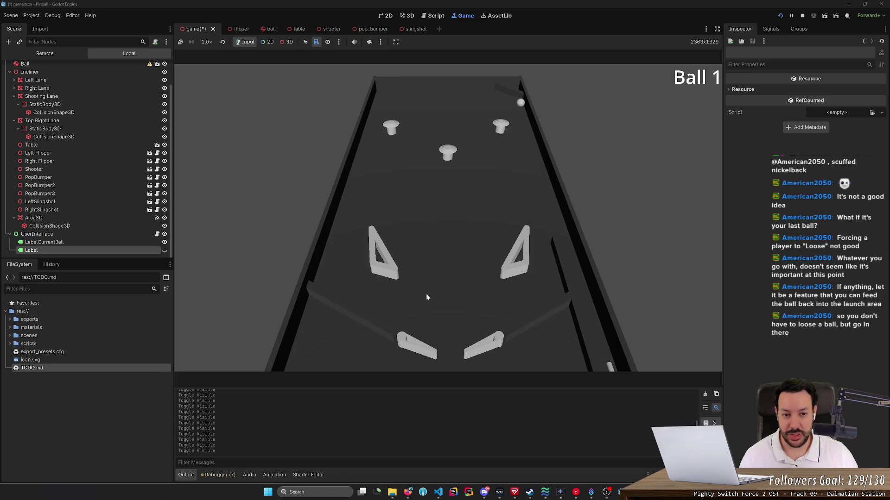